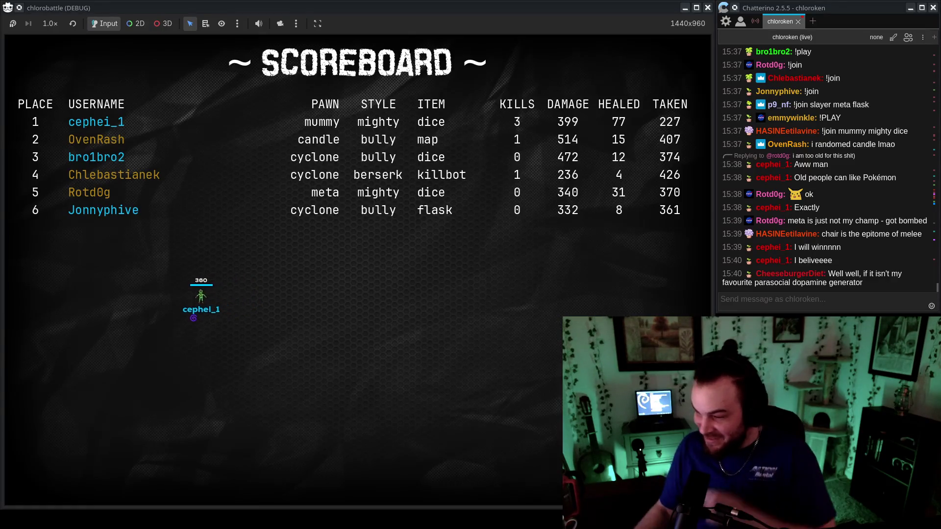
Switch to the Godot editor and review the scoreboard loop in board_arena.gd
{"action": "key", "text": "alt+Tab"}
{"action": "mouse_move", "coordinate": [499, 140]}
{"action": "left_mouse_down"}
{"action": "mouse_move", "coordinate": [372, 196]}
{"action": "mouse_move", "coordinate": [519, 213]}
{"action": "mouse_move", "coordinate": [541, 206]}
{"action": "left_mouse_up"}
{"action": "left_click", "coordinate": [368, 202]}
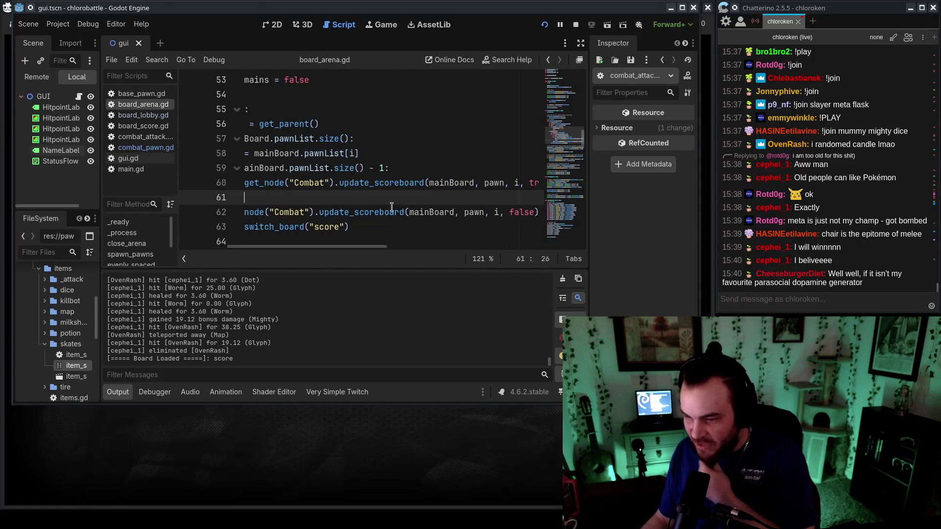
Check the game's finished six-player scoreboard, then bring the Godot editor back in front
{"action": "key", "text": "alt+Tab"}
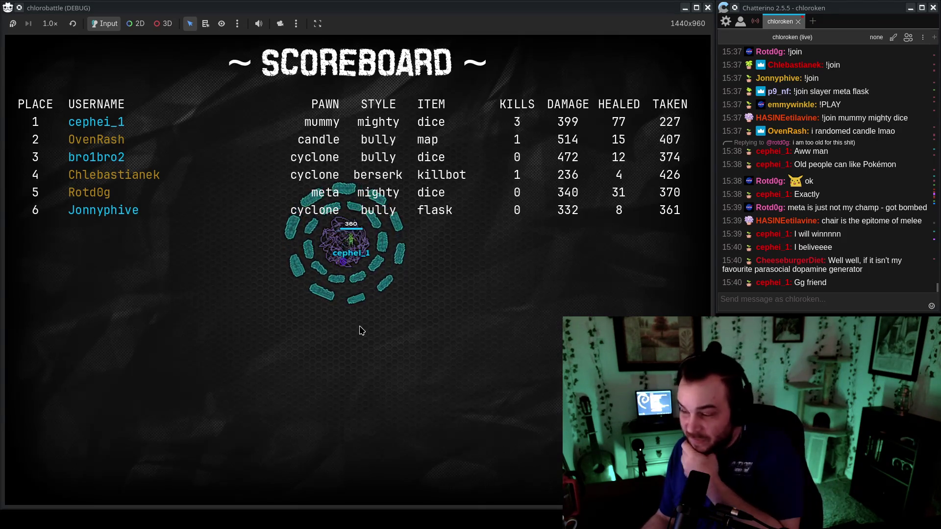
{"action": "scroll", "coordinate": [817, 245], "scroll_direction": "up", "scroll_amount": 10}
{"action": "scroll", "coordinate": [817, 245], "scroll_direction": "down", "scroll_amount": 8}
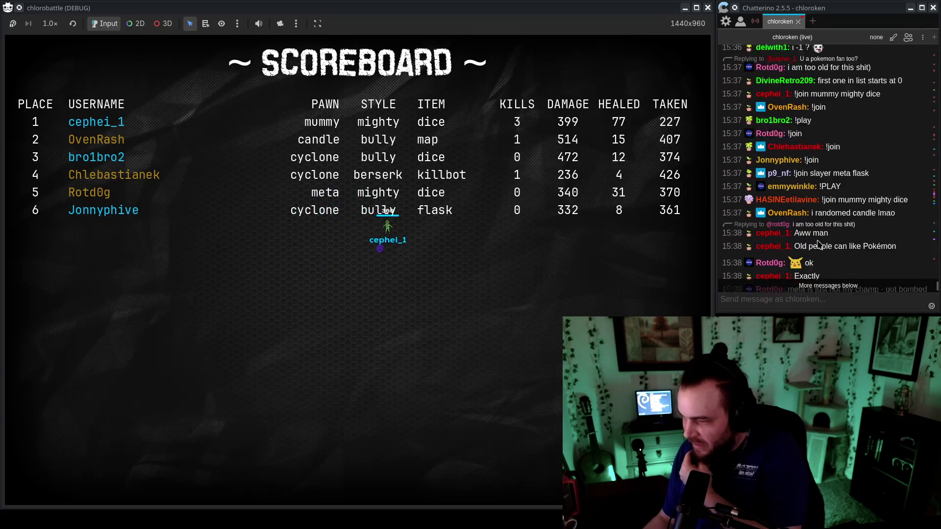
{"action": "scroll", "coordinate": [817, 245], "scroll_direction": "down", "scroll_amount": 2}
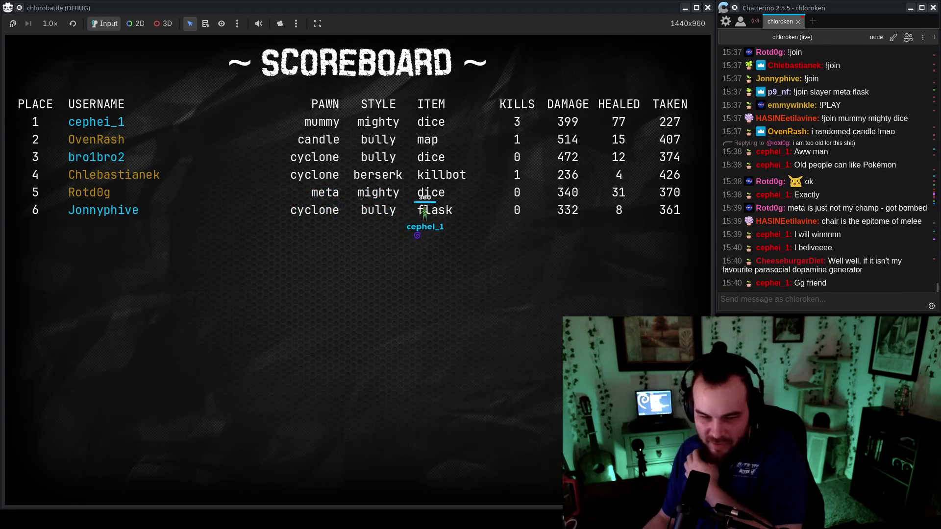
{"action": "key", "text": "alt+Tab"}
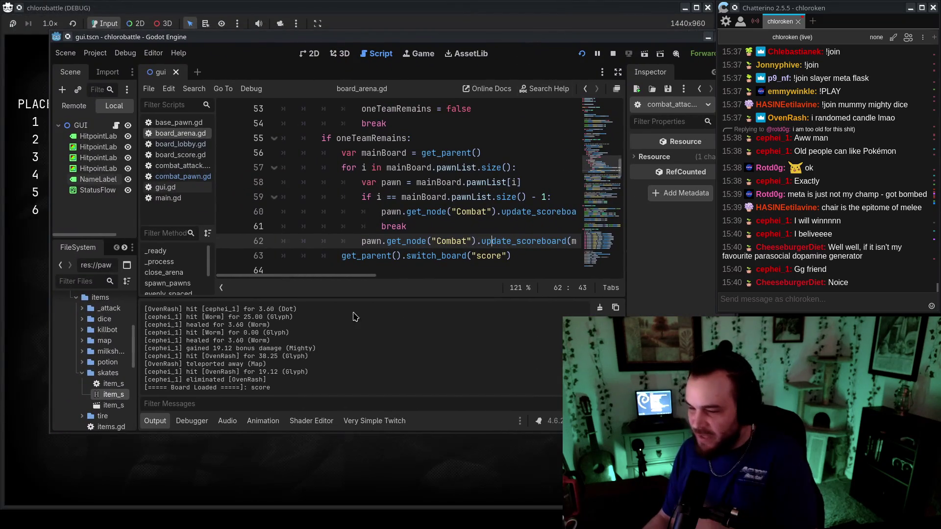
Review gui.gd, combat_pawn.gd and main.gd, where maxPlayers is 16, then relaunch the game
{"action": "left_click", "coordinate": [173, 189]}
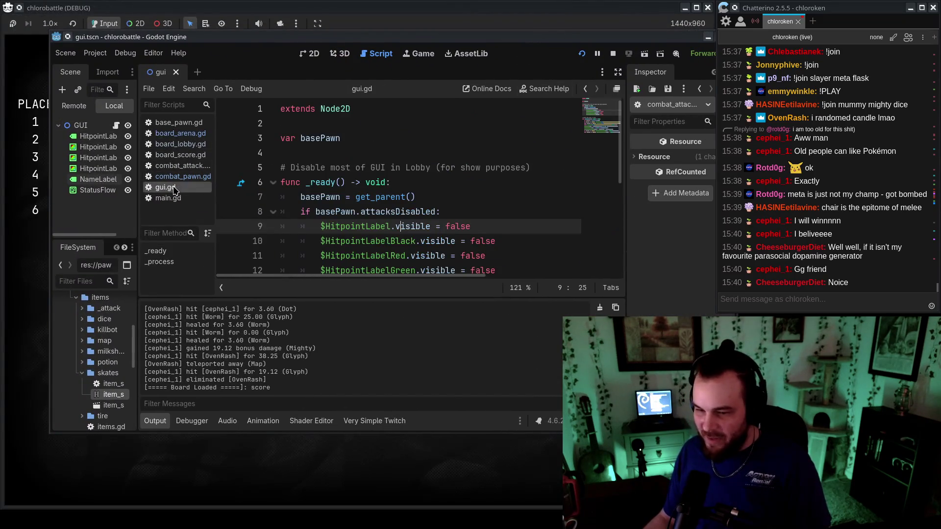
{"action": "left_click", "coordinate": [183, 176]}
{"action": "scroll", "coordinate": [311, 223], "scroll_direction": "up", "scroll_amount": 10}
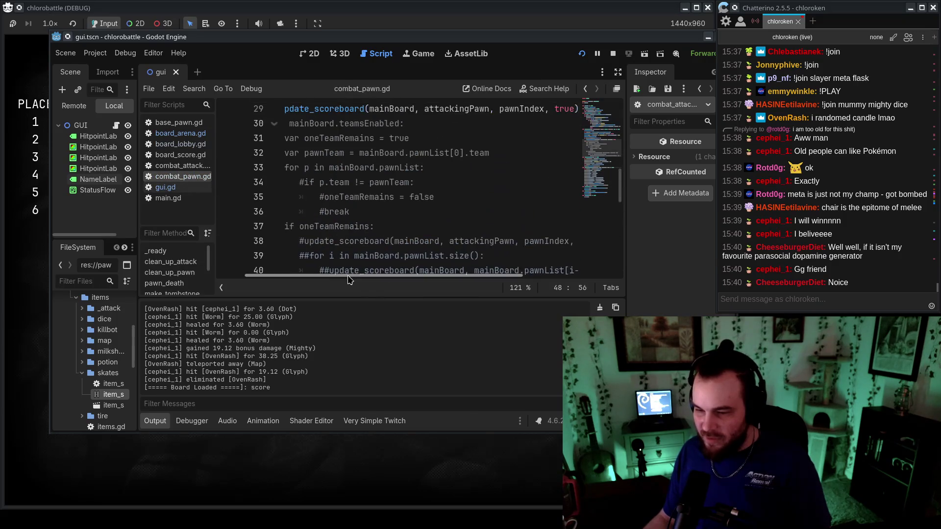
{"action": "scroll", "coordinate": [312, 223], "scroll_direction": "up", "scroll_amount": 6}
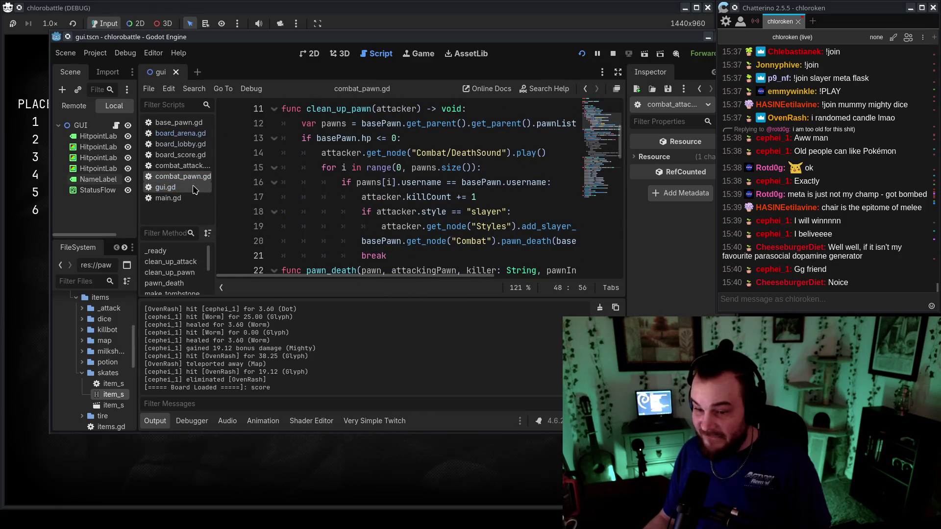
{"action": "left_click", "coordinate": [168, 197]}
{"action": "left_click_drag", "start_coordinate": [365, 228], "coordinate": [377, 234]}
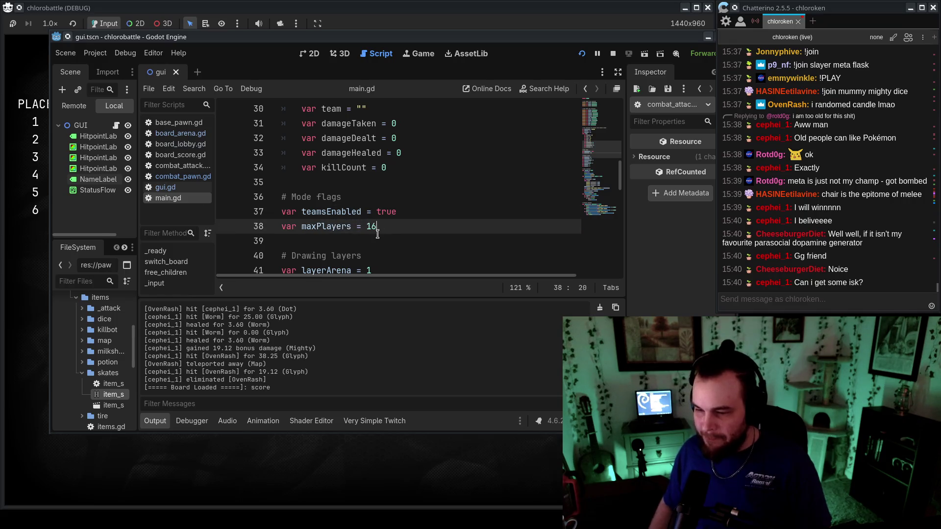
{"action": "left_click", "coordinate": [446, 205]}
{"action": "left_click", "coordinate": [582, 55]}
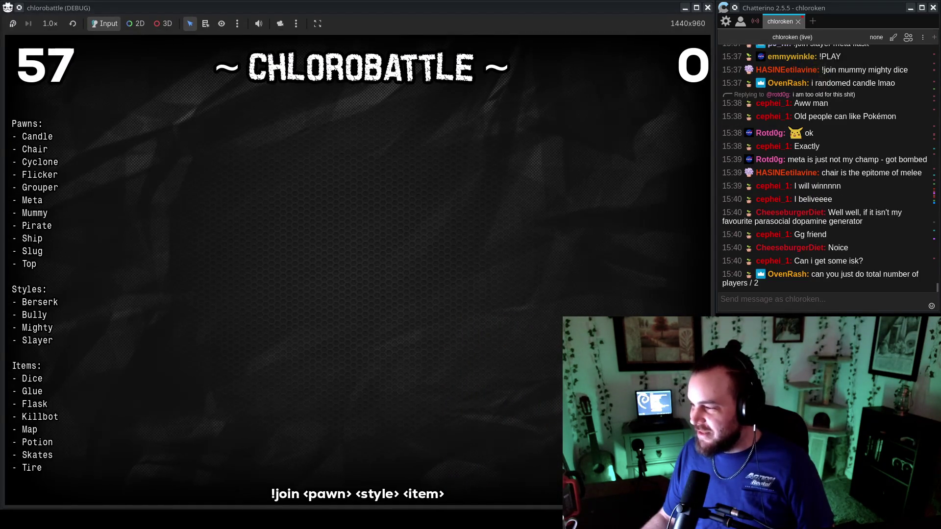
Focus the stream chat so players join the lobby before the arena match starts
{"action": "left_click", "coordinate": [881, 292]}
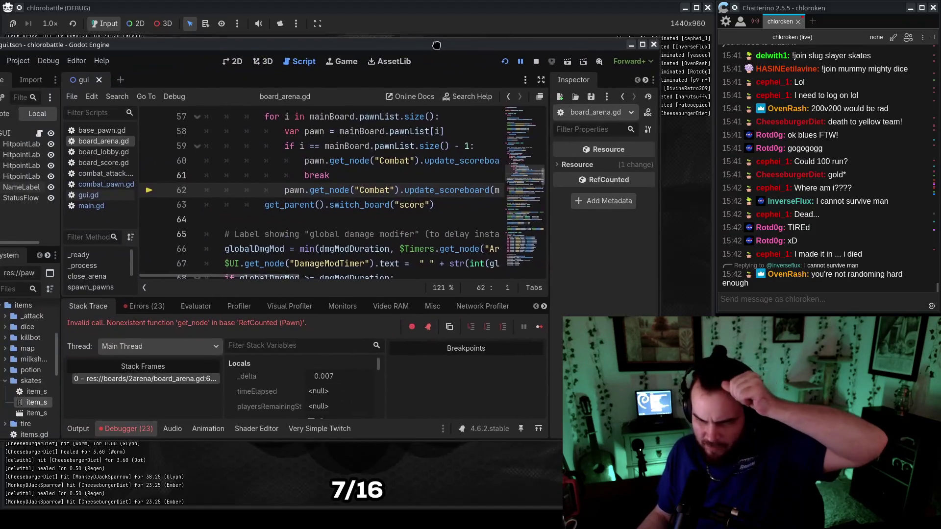
Maximize the editor, inspect the get_node error at board_arena.gd line 62, then open combat_pawn.gd
{"action": "left_click_drag", "start_coordinate": [436, 45], "coordinate": [447, 48]}
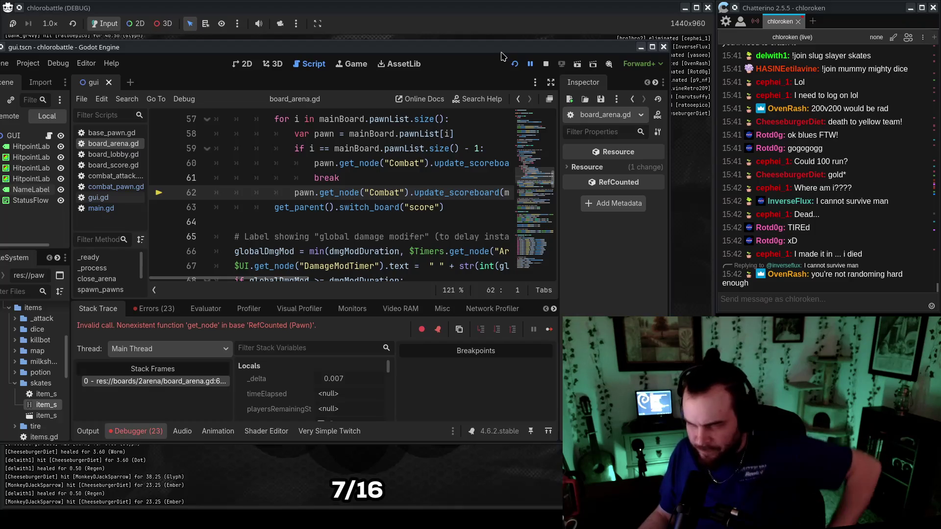
{"action": "double_click", "coordinate": [446, 48]}
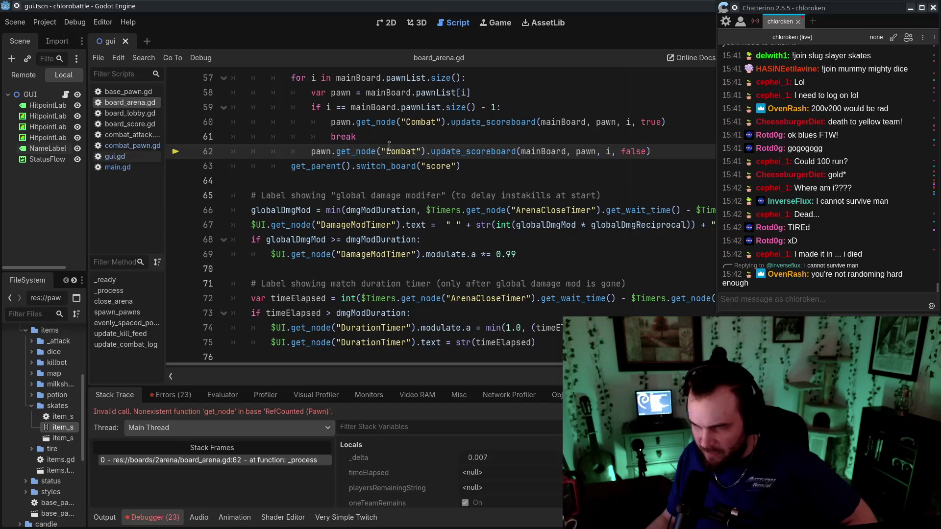
{"action": "scroll", "coordinate": [522, 186], "scroll_direction": "up", "scroll_amount": 2}
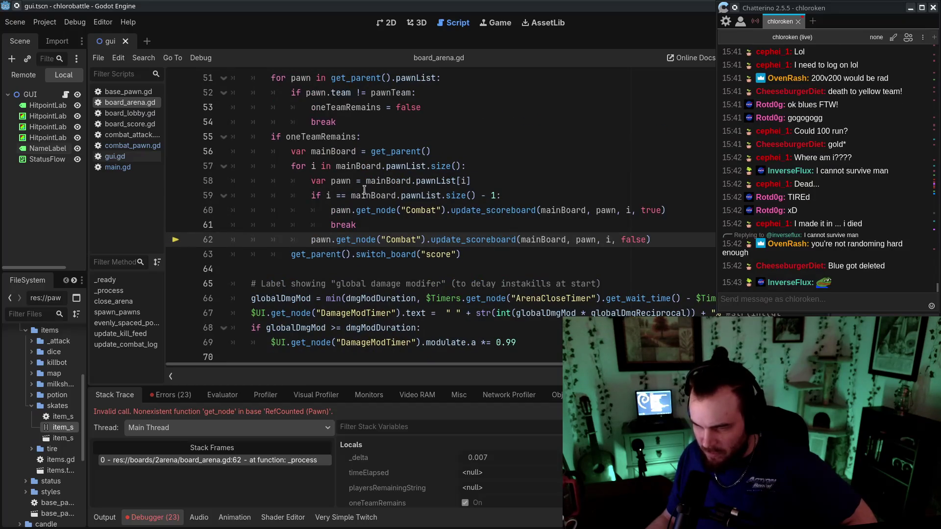
{"action": "double_click", "coordinate": [485, 9]}
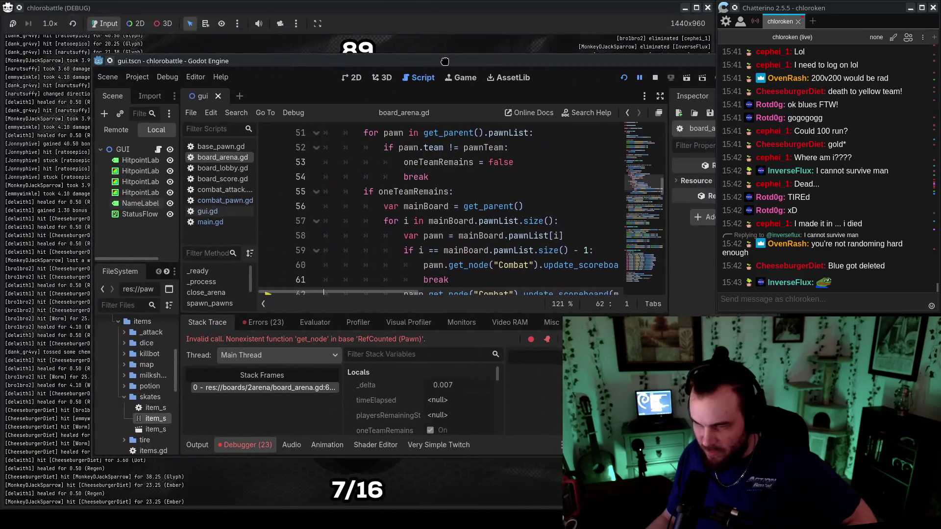
{"action": "double_click", "coordinate": [489, 62]}
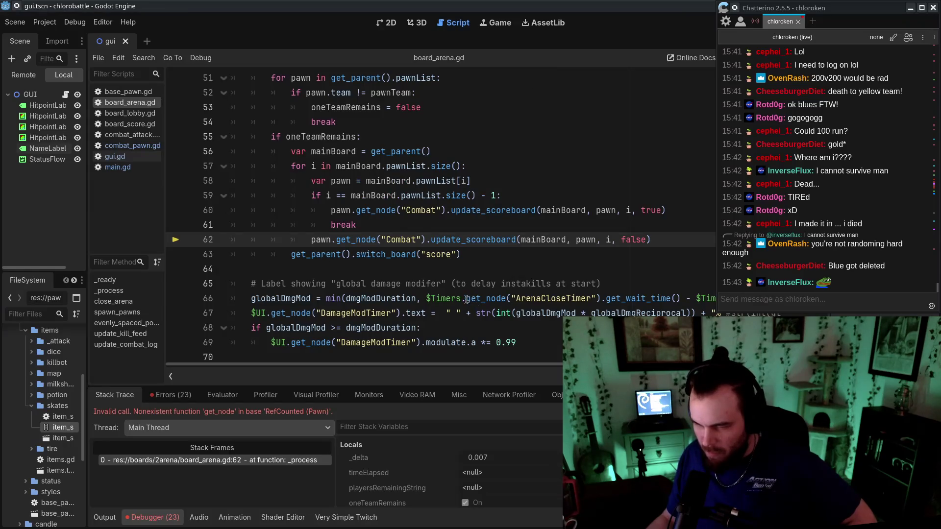
{"action": "left_click", "coordinate": [377, 230]}
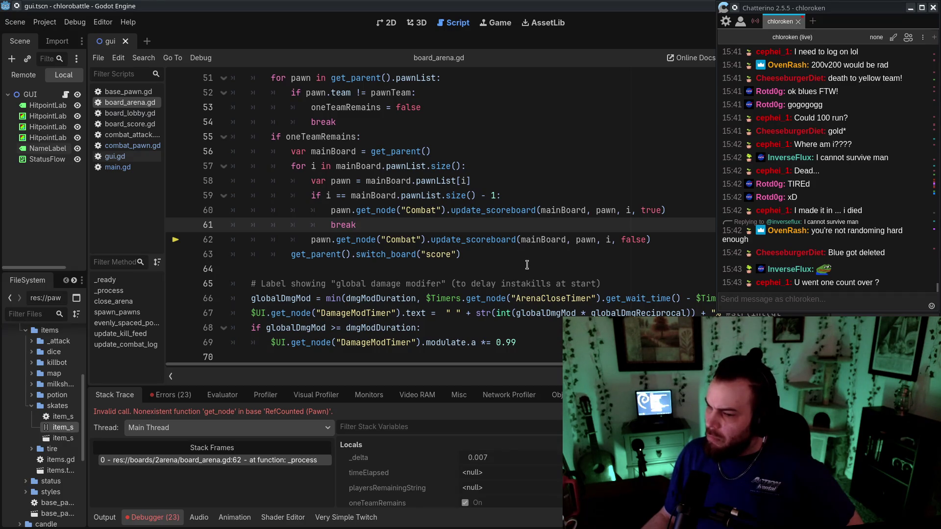
{"action": "left_click", "coordinate": [133, 147]}
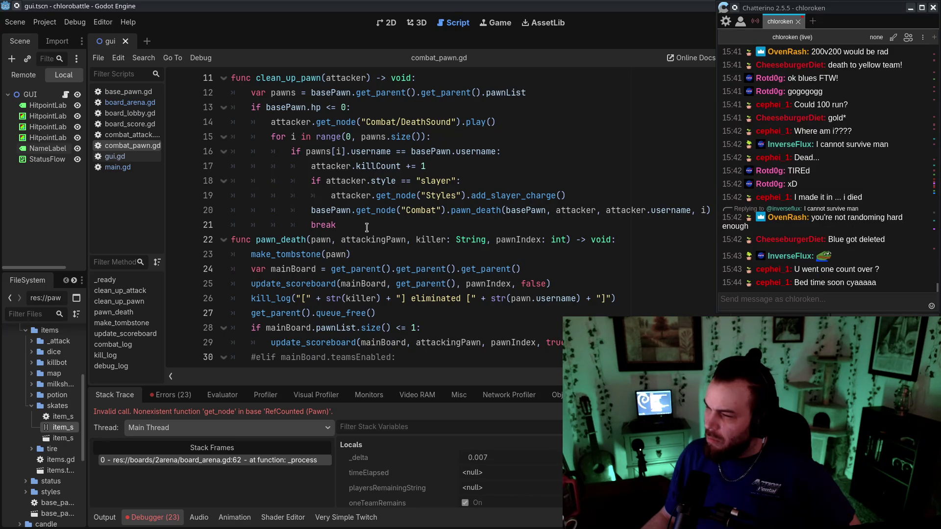
{"action": "scroll", "coordinate": [367, 227], "scroll_direction": "up", "scroll_amount": 3}
{"action": "scroll", "coordinate": [367, 227], "scroll_direction": "down", "scroll_amount": 6}
{"action": "scroll", "coordinate": [538, 288], "scroll_direction": "down", "scroll_amount": 2}
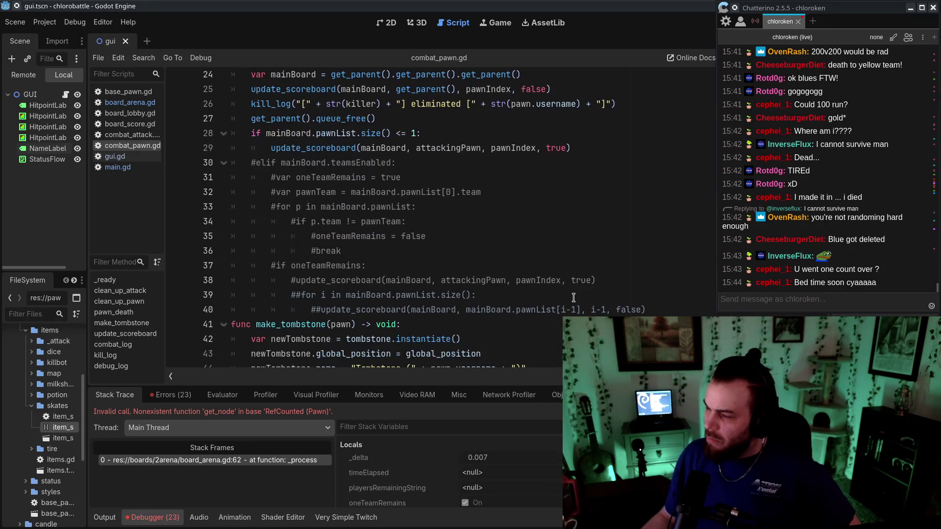
{"action": "scroll", "coordinate": [573, 297], "scroll_direction": "up", "scroll_amount": 1}
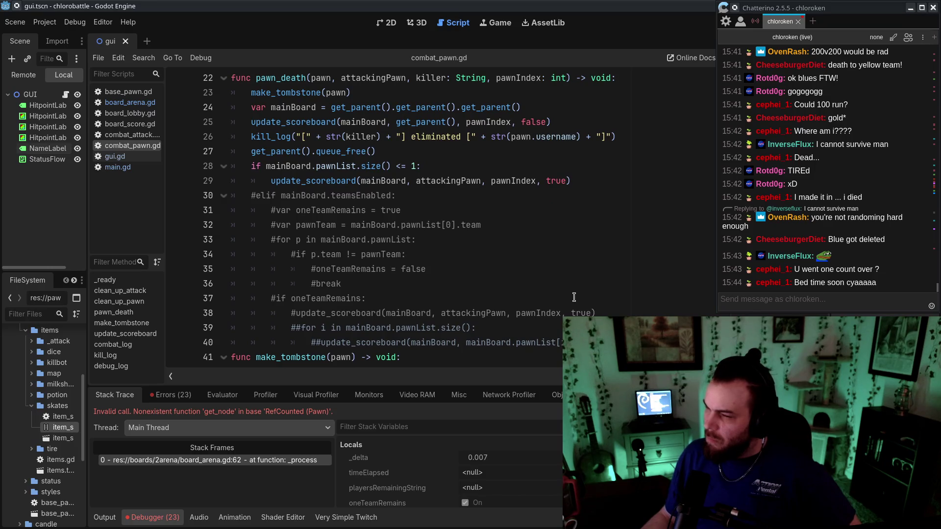
{"action": "scroll", "coordinate": [574, 298], "scroll_direction": "up", "scroll_amount": 1}
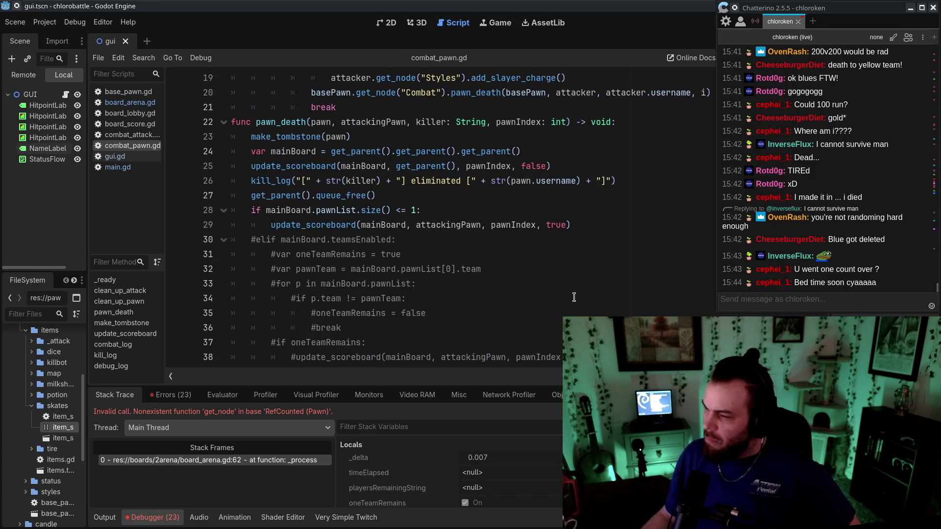
{"action": "left_click_drag", "start_coordinate": [588, 240], "coordinate": [616, 133]}
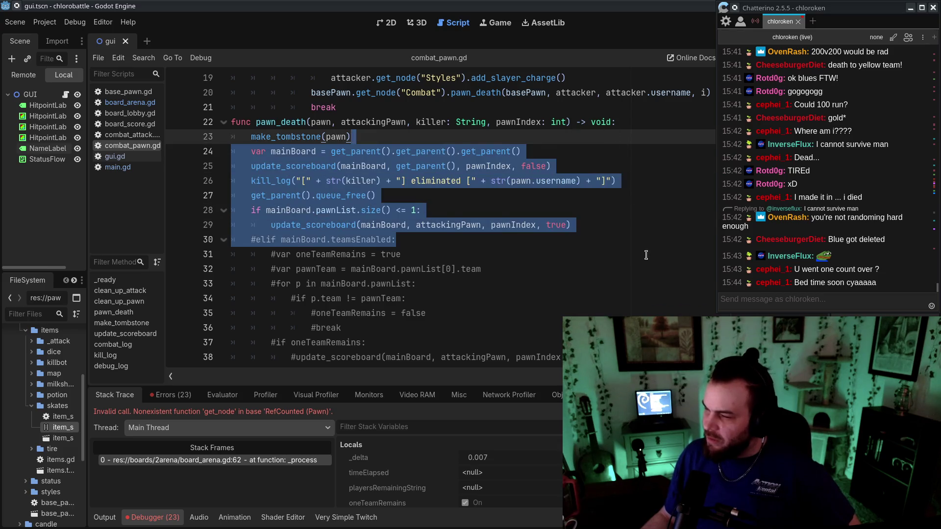
{"action": "left_click", "coordinate": [645, 254]}
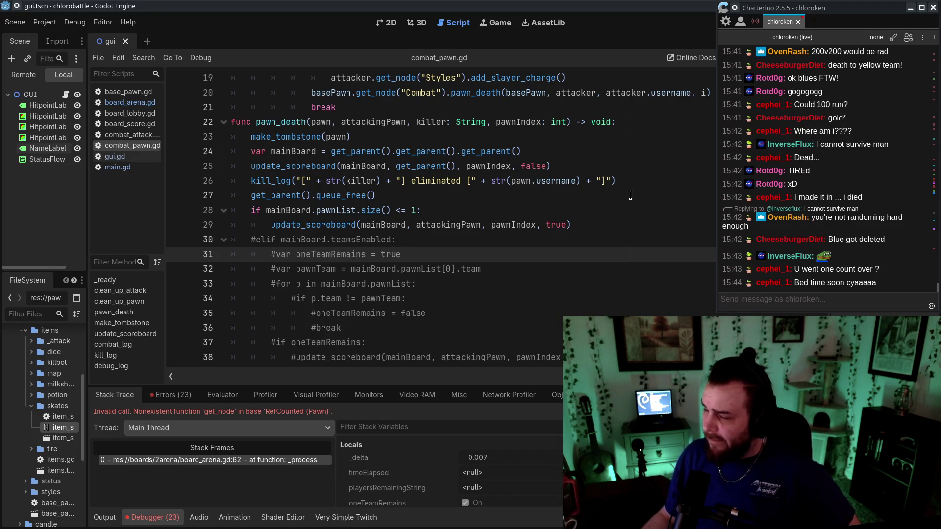
{"action": "left_click", "coordinate": [125, 105]}
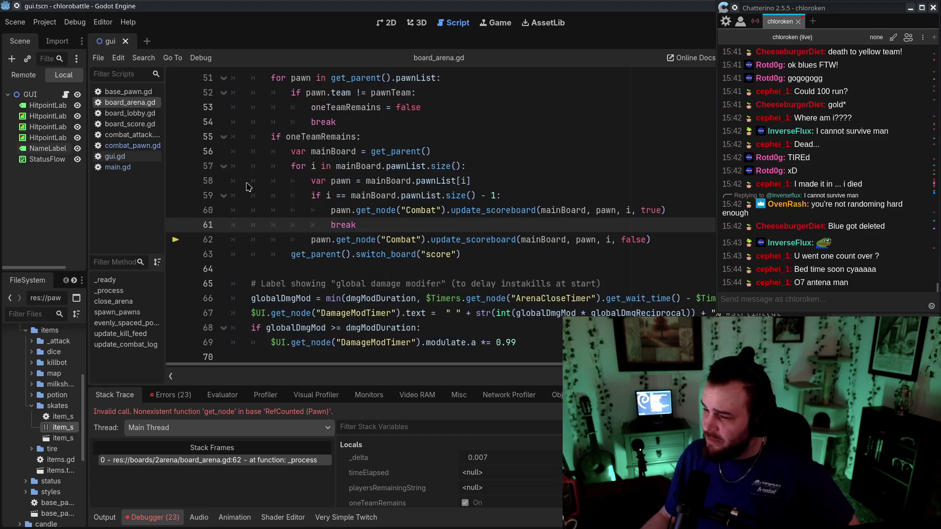
{"action": "left_click", "coordinate": [612, 263]}
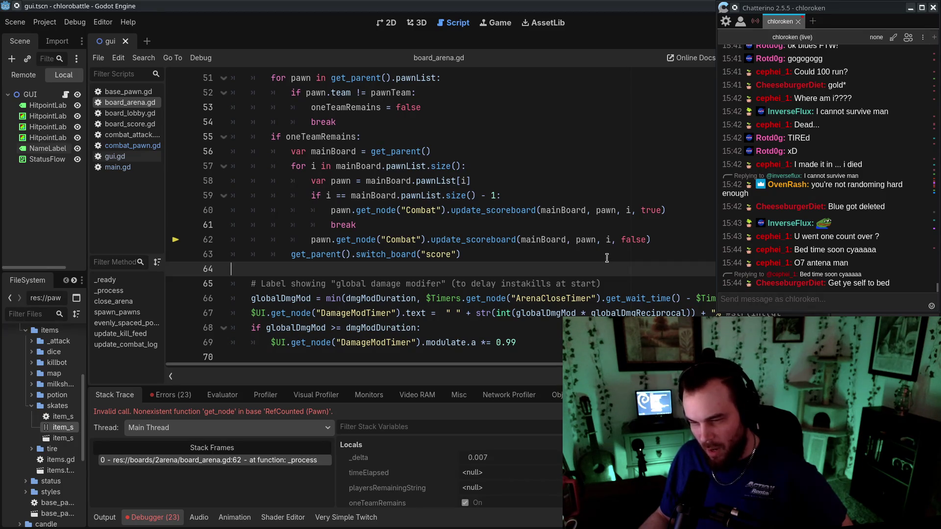
{"action": "scroll", "coordinate": [606, 258], "scroll_direction": "up", "scroll_amount": 3}
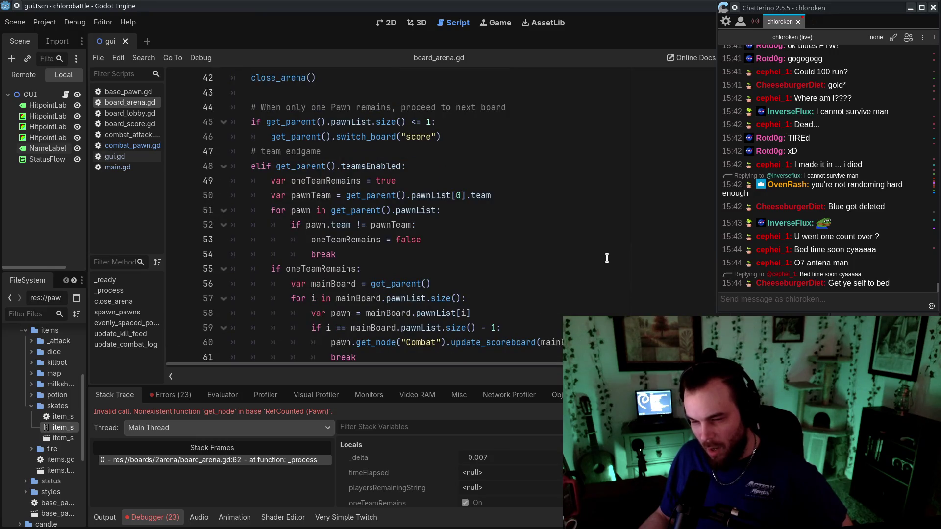
{"action": "scroll", "coordinate": [607, 258], "scroll_direction": "down", "scroll_amount": 3}
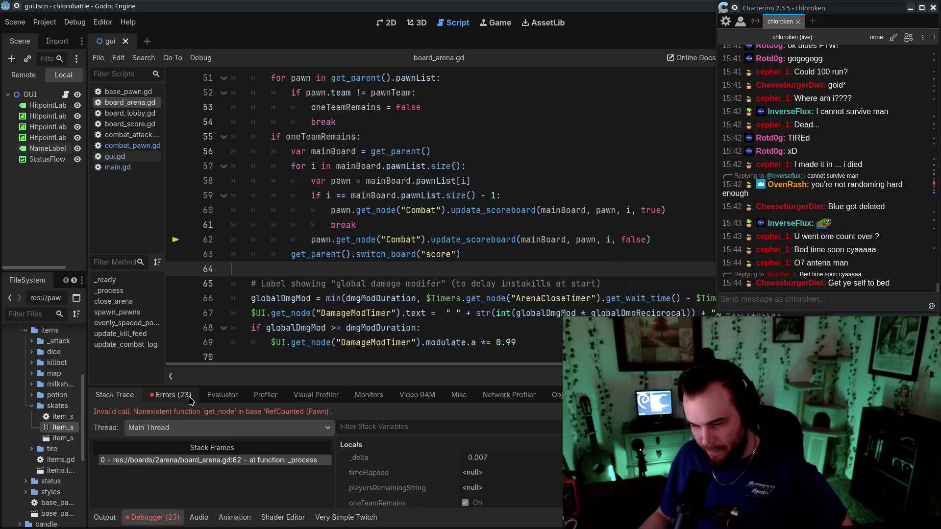
{"action": "scroll", "coordinate": [414, 476], "scroll_direction": "down", "scroll_amount": 1}
{"action": "scroll", "coordinate": [414, 477], "scroll_direction": "down", "scroll_amount": 2}
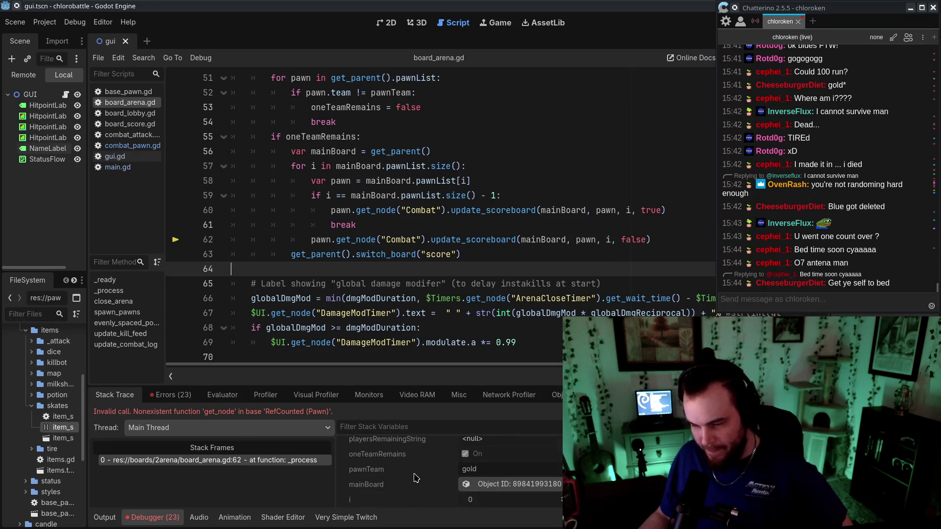
{"action": "scroll", "coordinate": [415, 478], "scroll_direction": "down", "scroll_amount": 2}
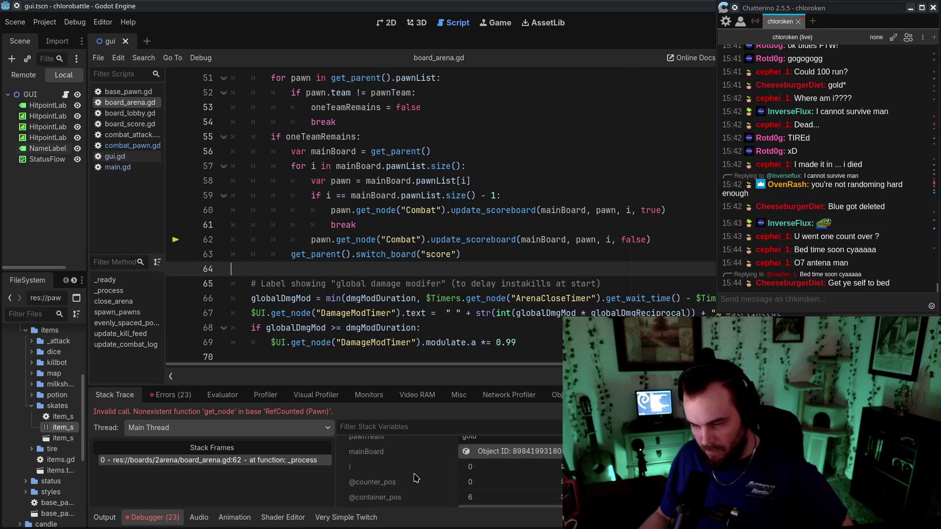
{"action": "scroll", "coordinate": [415, 474], "scroll_direction": "up", "scroll_amount": 5}
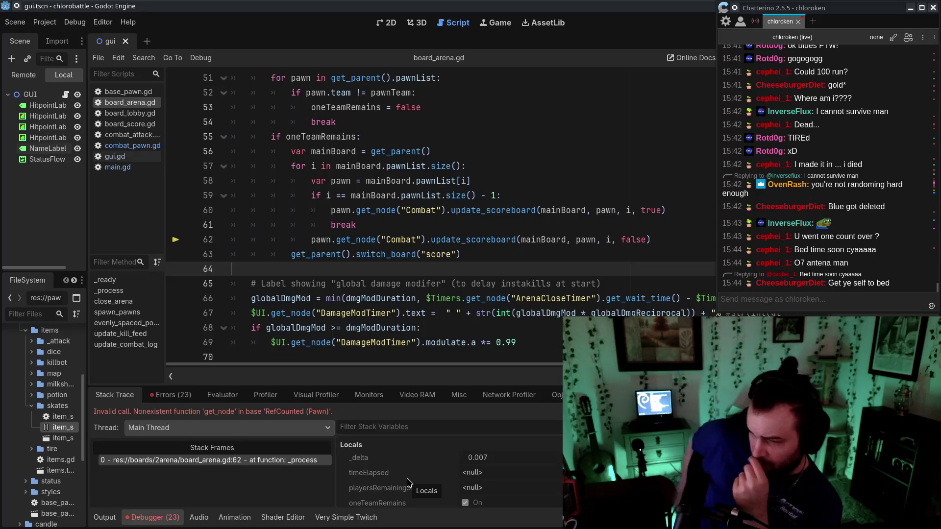
Try appending '- 1' to the loop range on line 57 and read the viewer's chat note
{"action": "left_click", "coordinate": [470, 195]}
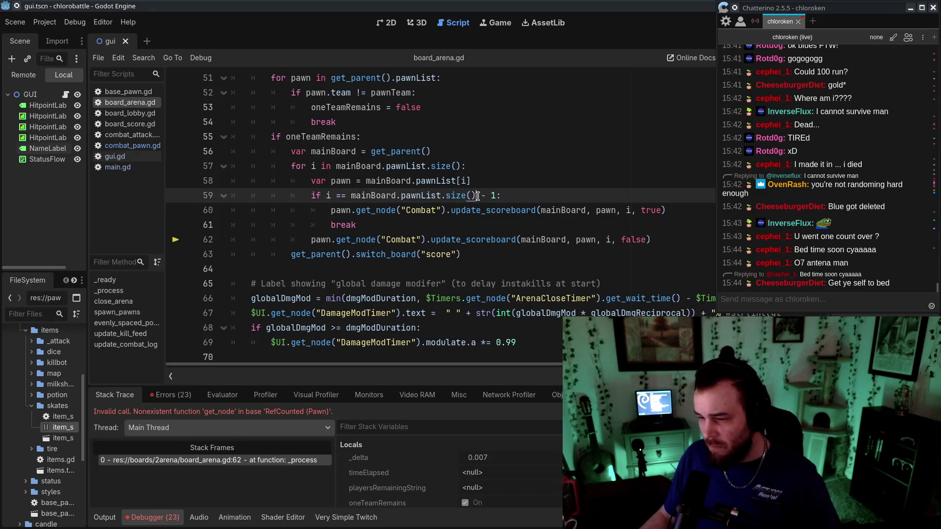
{"action": "left_click", "coordinate": [461, 166]}
{"action": "type", "text": "- 1"}
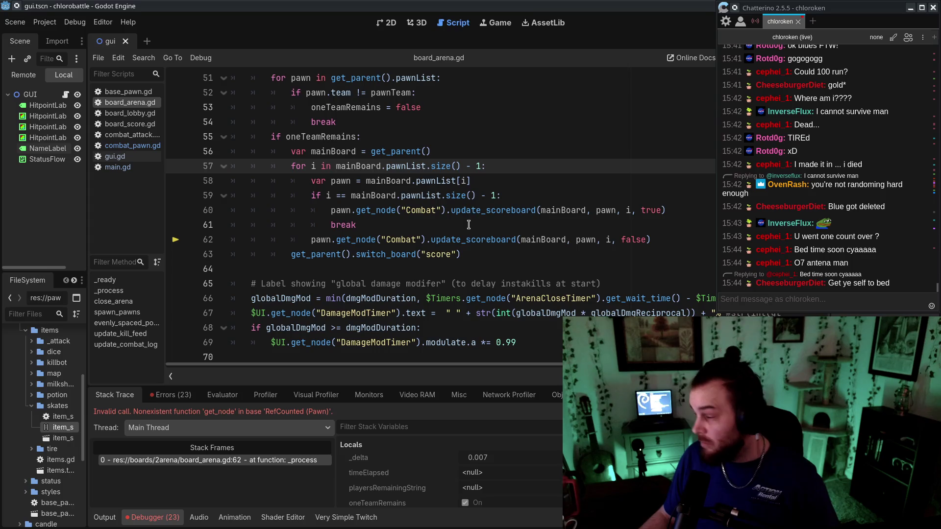
{"action": "key", "text": "BackSpace"}
{"action": "key", "text": "BackSpace"}
{"action": "key", "text": "BackSpace"}
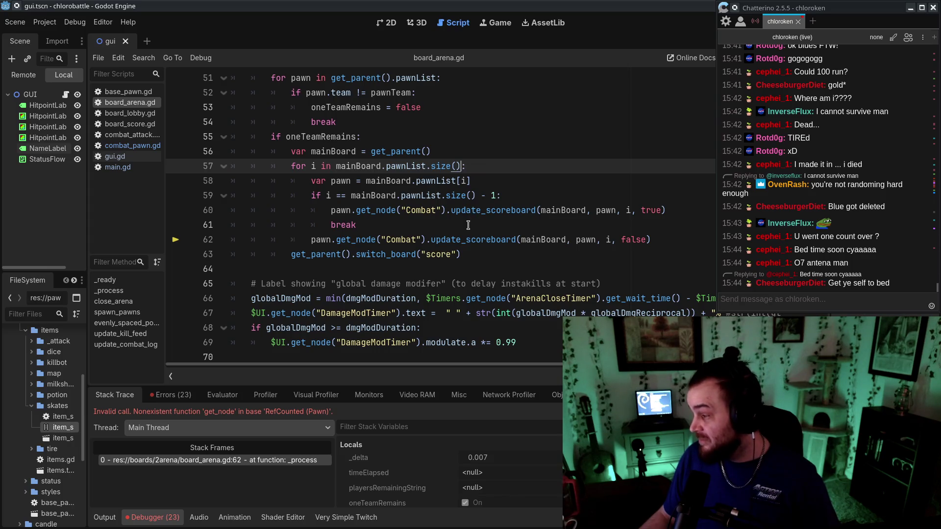
{"action": "type", "text": "- 1"}
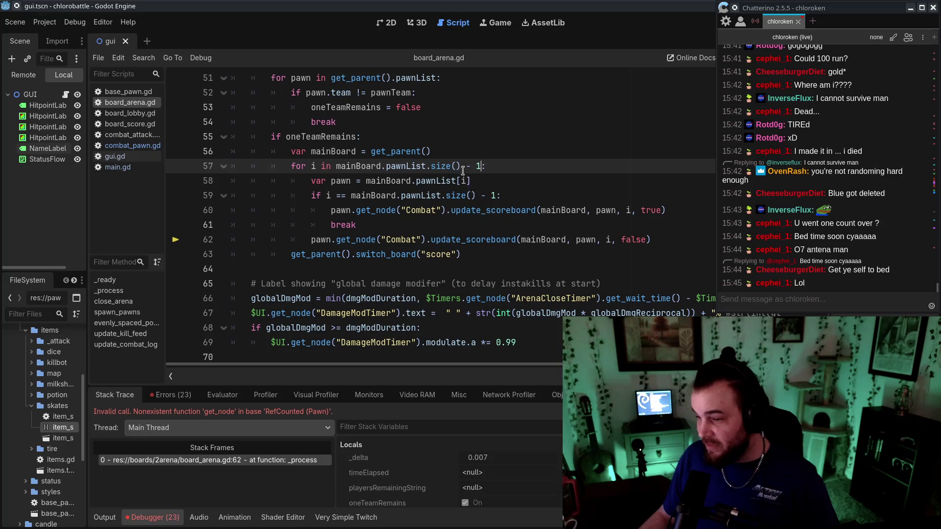
{"action": "triple_click", "coordinate": [898, 223]}
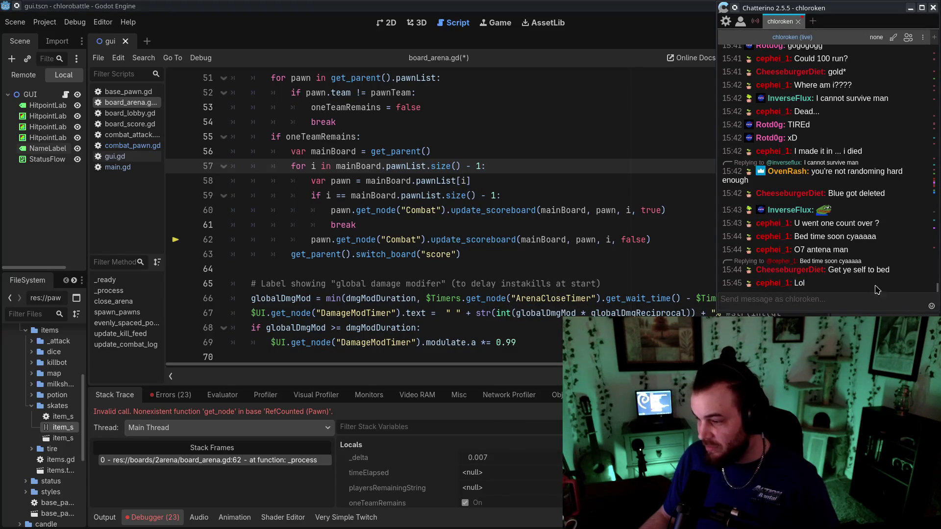
{"action": "left_click", "coordinate": [517, 182]}
Delete ' - 1' from line 57's loop range and save board_arena.gd
{"action": "left_click_drag", "start_coordinate": [460, 164], "coordinate": [482, 165]}
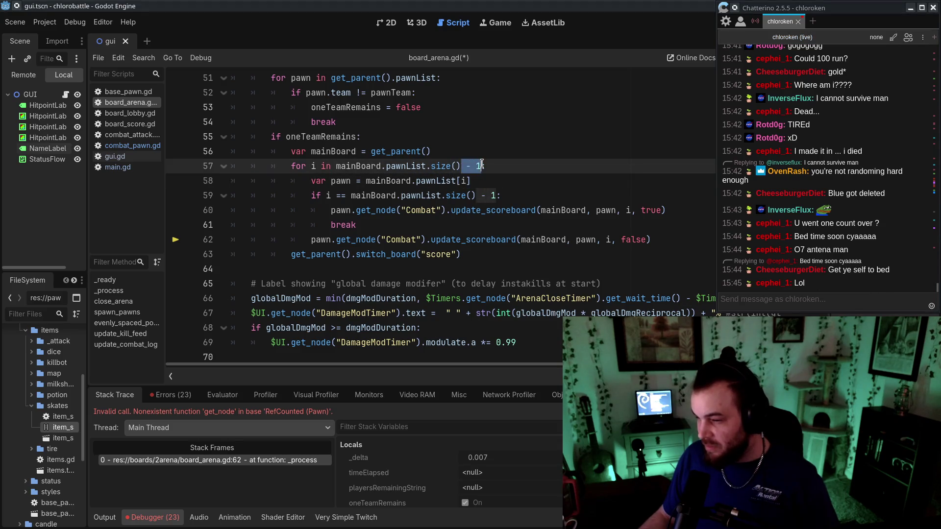
{"action": "left_click", "coordinate": [489, 165]}
{"action": "left_click", "coordinate": [461, 167]}
{"action": "key", "text": "Delete"}
{"action": "key", "text": "Delete"}
{"action": "key", "text": "Delete"}
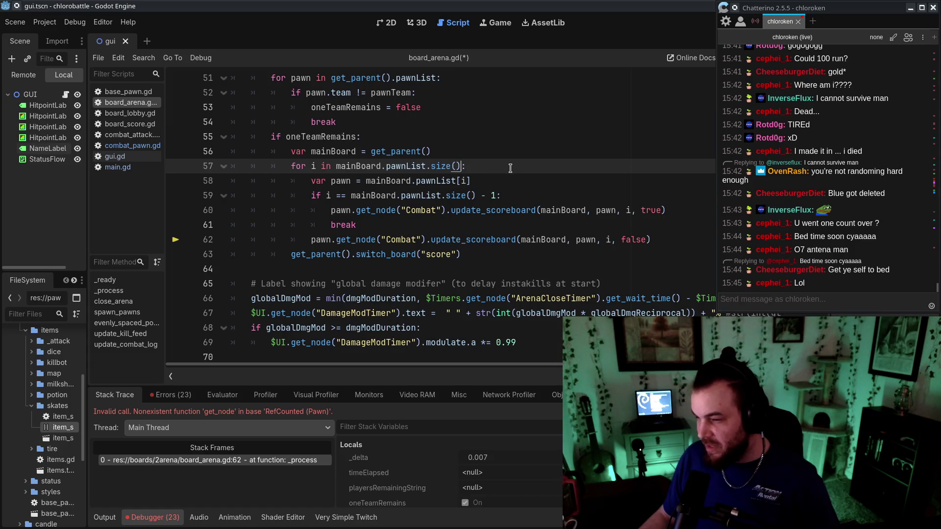
{"action": "key", "text": "ctrl+s"}
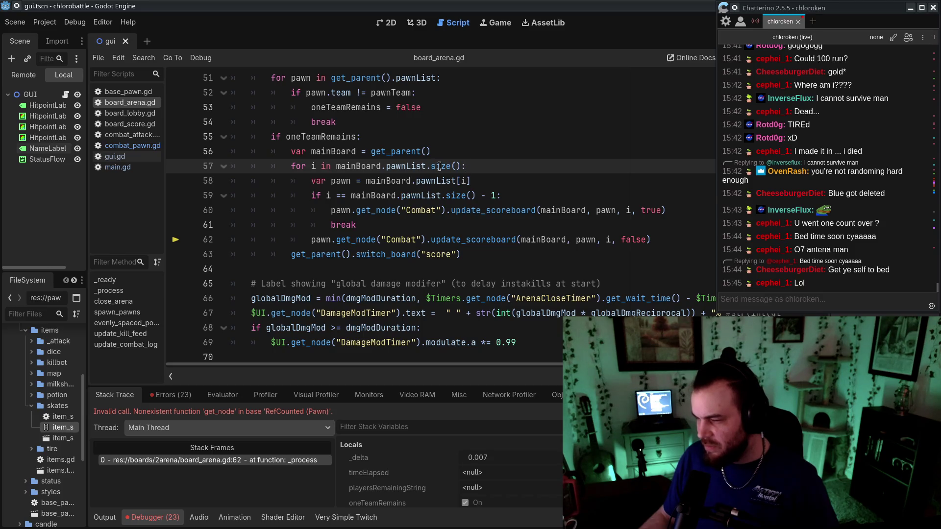
Review lines 57–63 and highlight mainBoard.pawnList.size() to check its uses
{"action": "key", "text": "Up"}
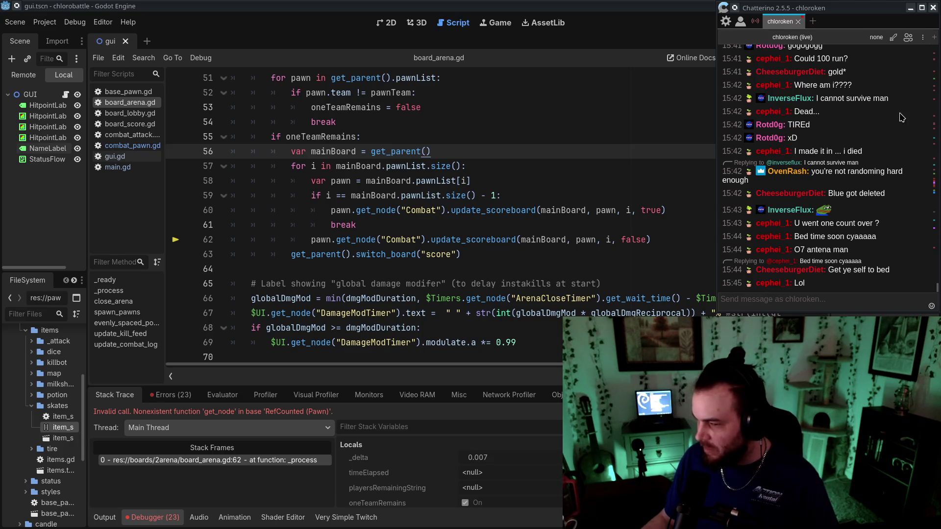
{"action": "left_click", "coordinate": [533, 181]}
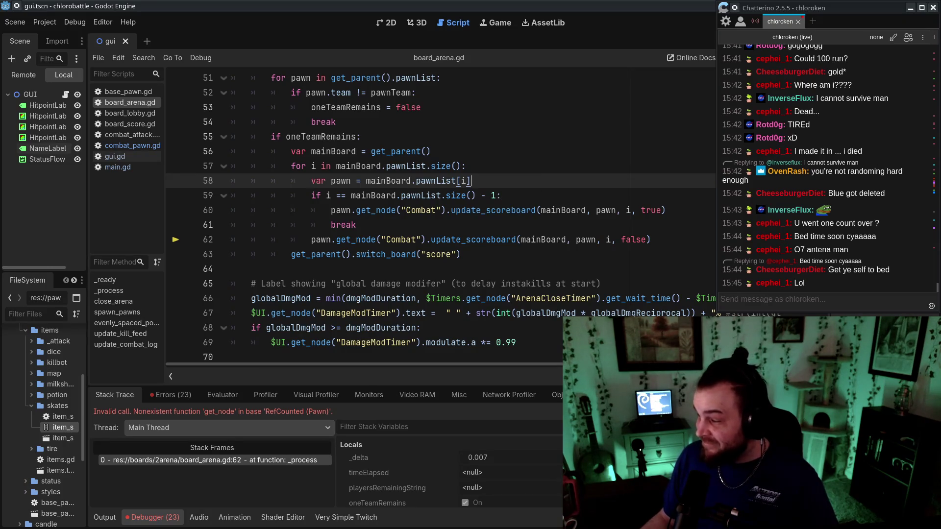
{"action": "left_click", "coordinate": [458, 254]}
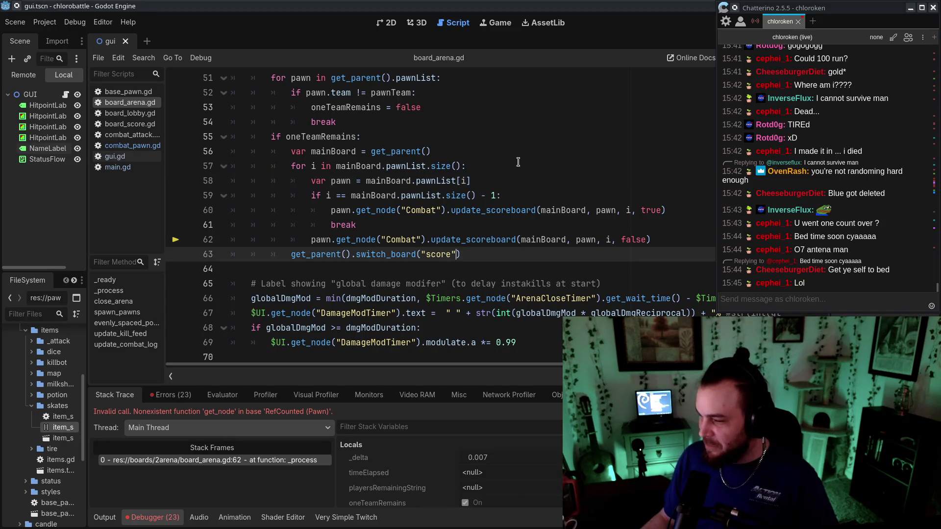
{"action": "left_click_drag", "start_coordinate": [336, 166], "coordinate": [461, 166]}
{"action": "left_click", "coordinate": [476, 169]}
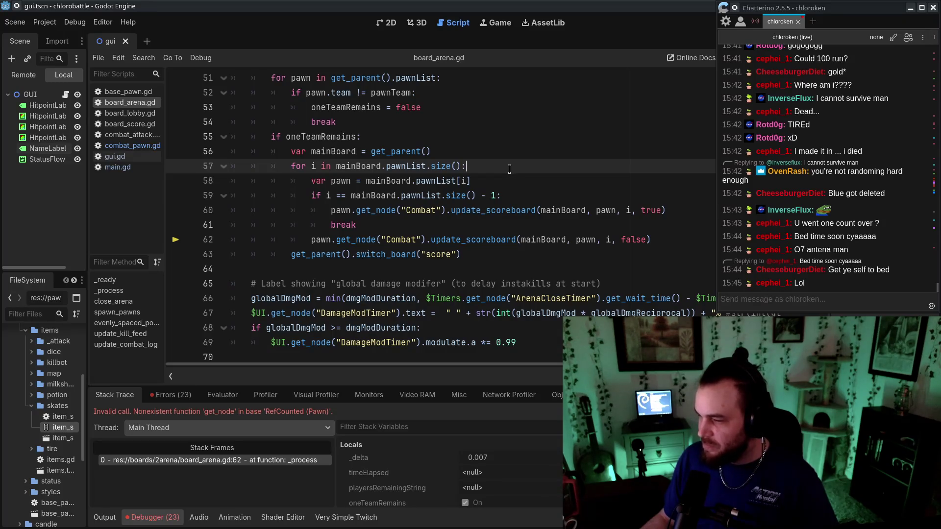
Test removing '- 1' from line 59's comparison, then undo it
{"action": "left_click_drag", "start_coordinate": [476, 196], "coordinate": [496, 196]}
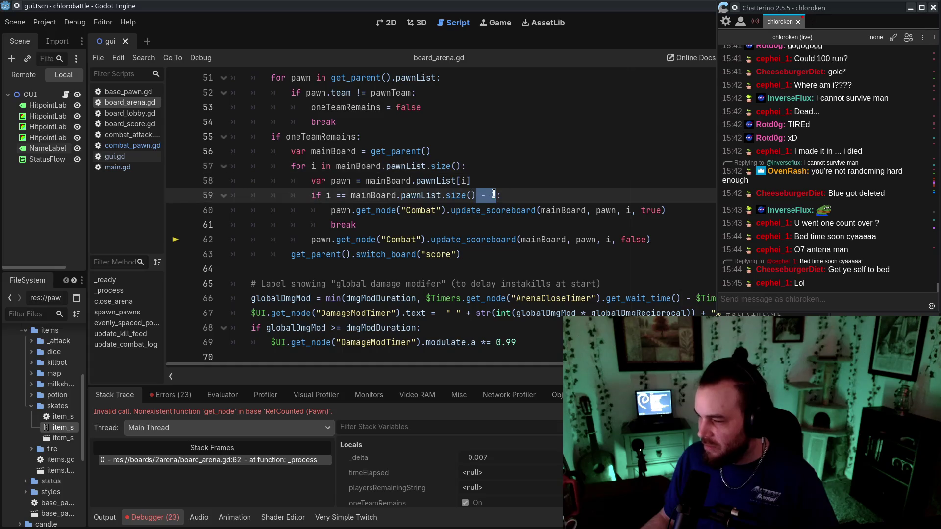
{"action": "key", "text": "BackSpace"}
{"action": "key", "text": "Up"}
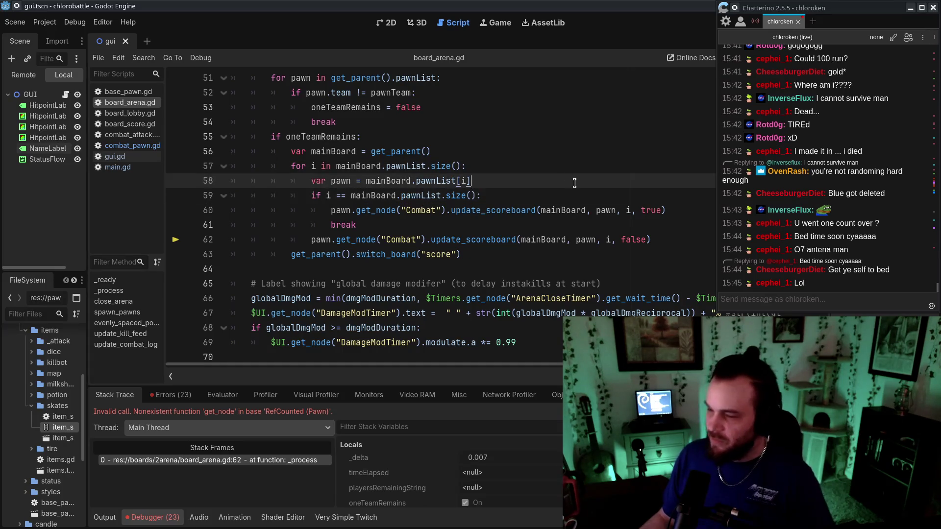
{"action": "key", "text": "ctrl+z"}
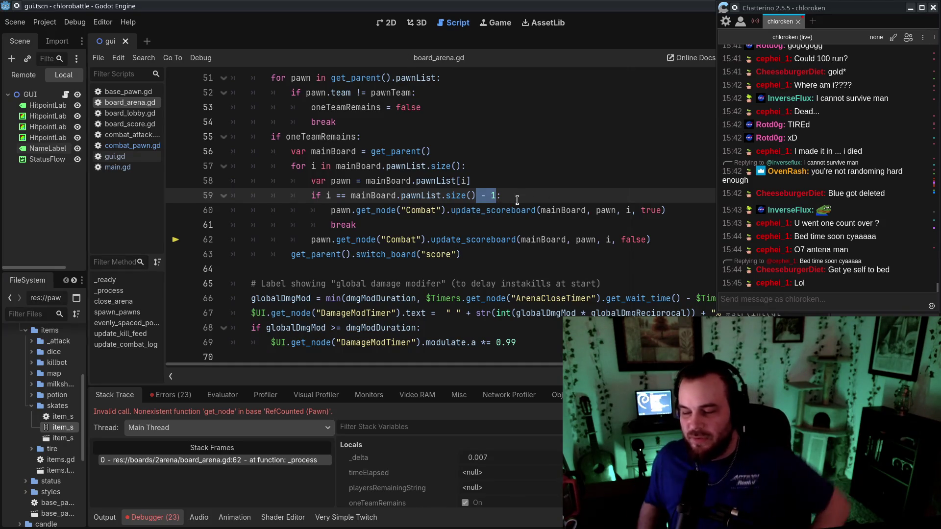
Re-examine the loop body and the size() range at the end of line 57
{"action": "left_click", "coordinate": [537, 224]}
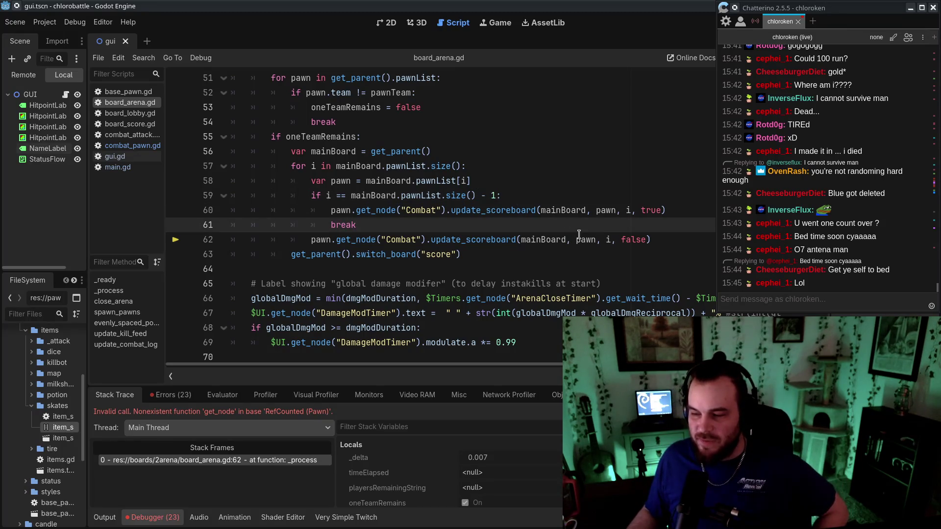
{"action": "left_click", "coordinate": [550, 269]}
{"action": "left_click", "coordinate": [339, 146]}
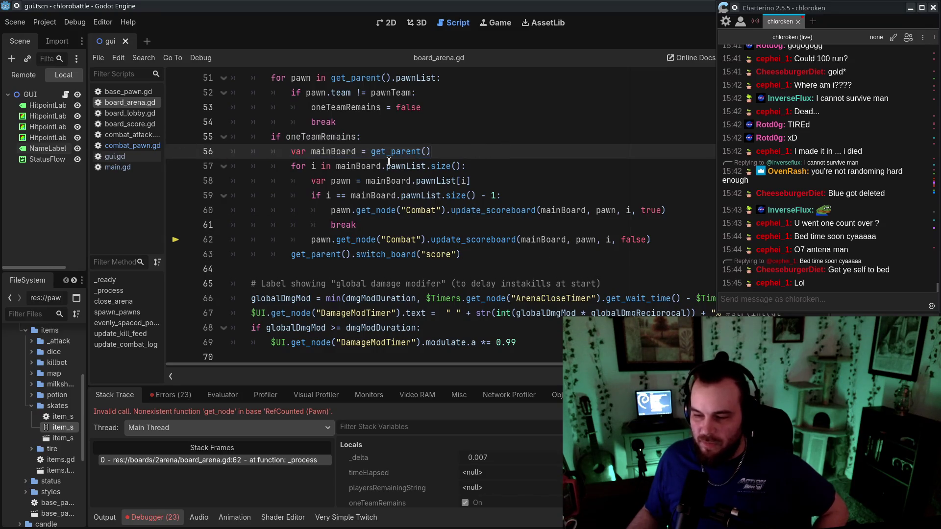
{"action": "left_click", "coordinate": [537, 166]}
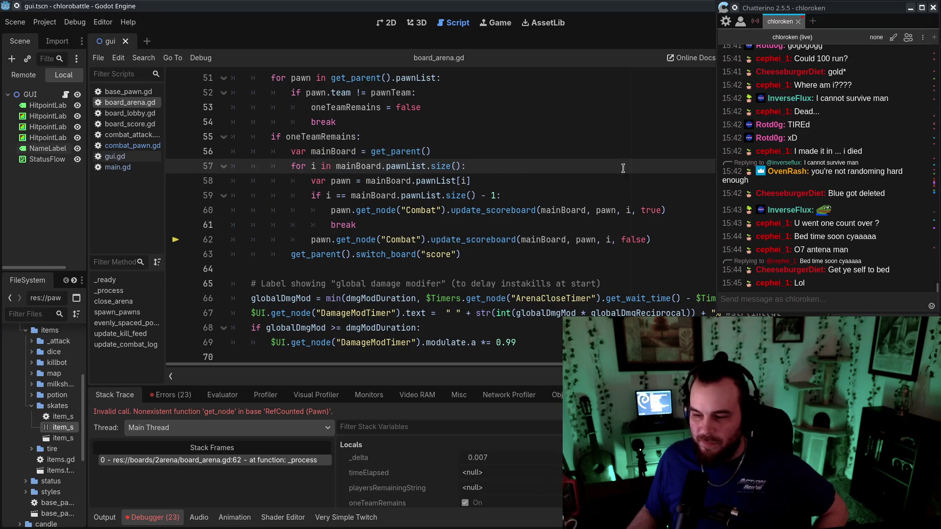
{"action": "left_click_drag", "start_coordinate": [329, 166], "coordinate": [466, 166]}
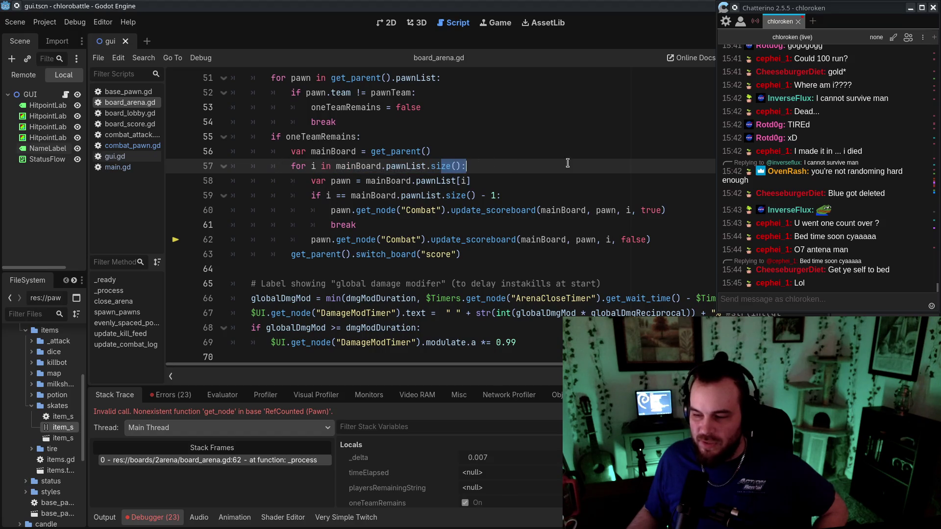
{"action": "left_click", "coordinate": [504, 169]}
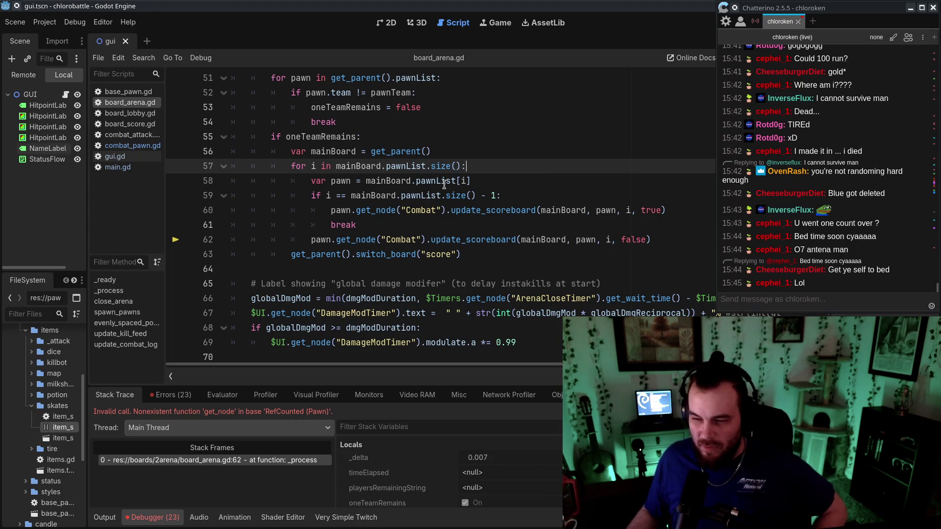
Change the pawn index on line 58 to i - 1 and reuse it in the line 60 scoreboard call
{"action": "left_click", "coordinate": [461, 181]}
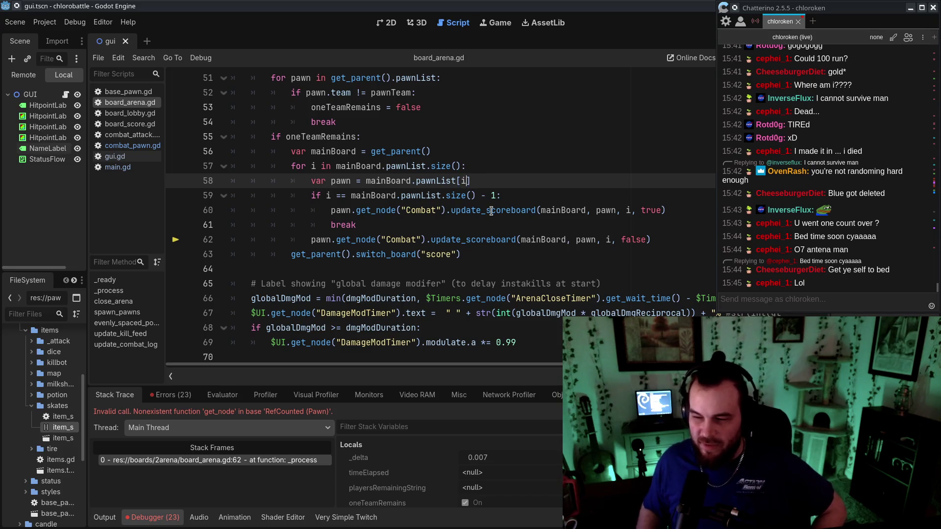
{"action": "type", "text": "- 1"}
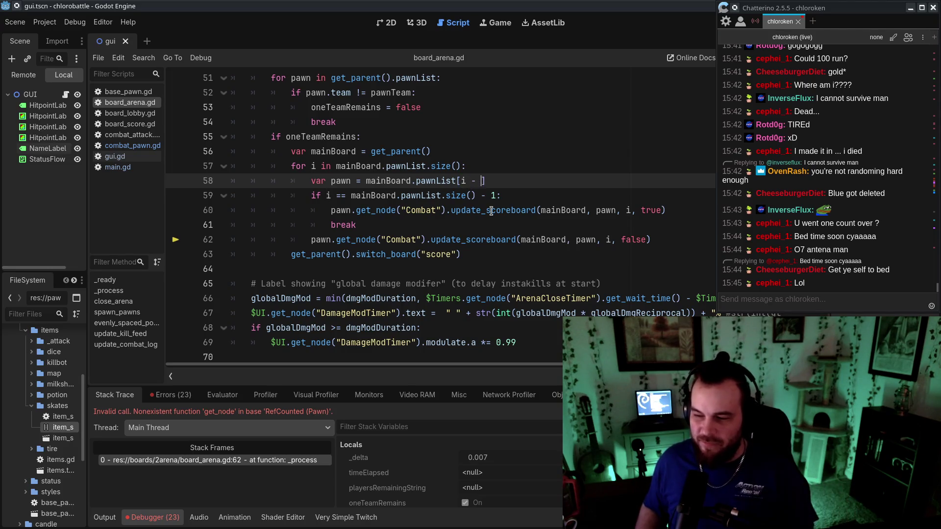
{"action": "left_click_drag", "start_coordinate": [462, 181], "coordinate": [488, 181]}
{"action": "key", "text": "ctrl+c"}
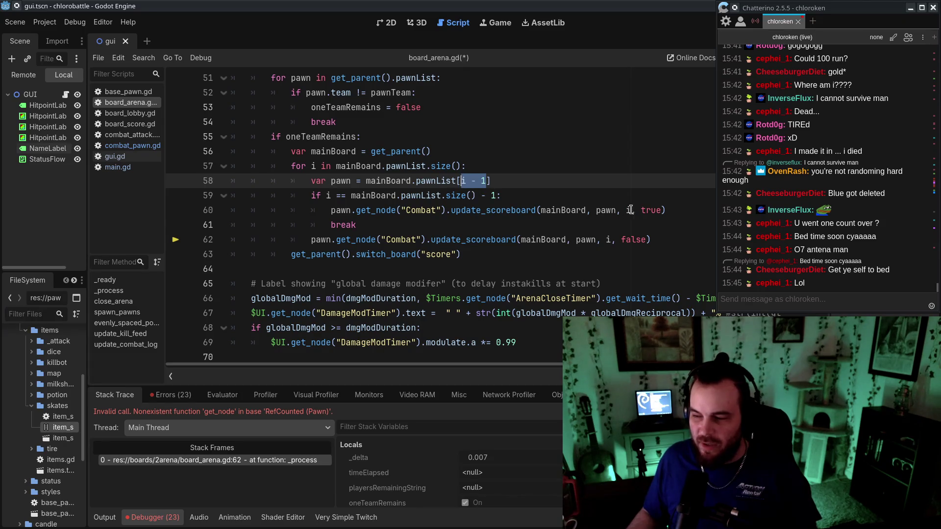
{"action": "left_click", "coordinate": [632, 210]}
{"action": "key", "text": "ctrl+v"}
{"action": "left_click", "coordinate": [631, 210]}
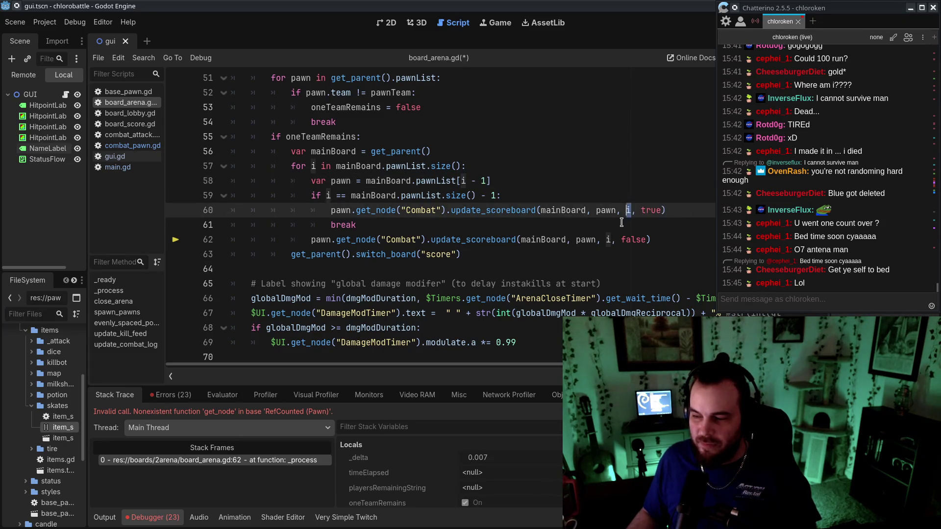
{"action": "key", "text": "BackSpace"}
{"action": "double_click", "coordinate": [607, 239]}
{"action": "key", "text": "ctrl+v"}
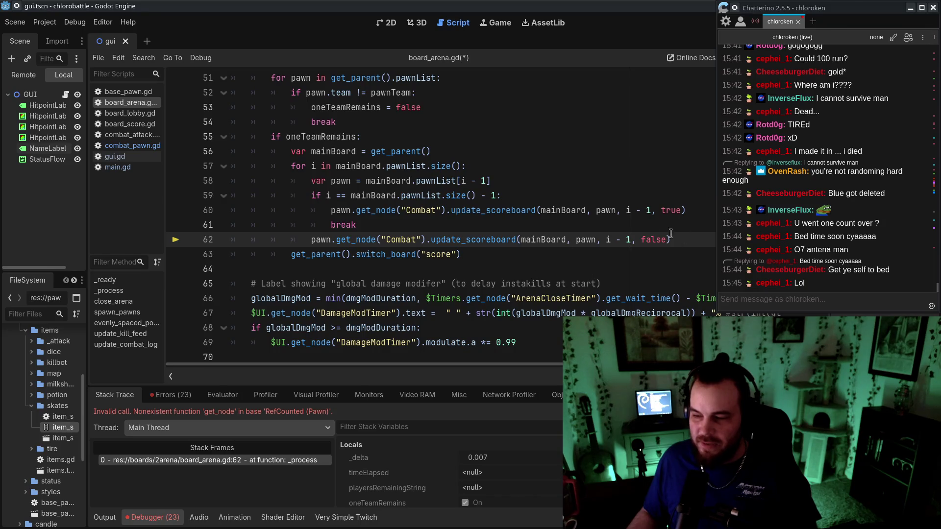
Rewrite line 59's condition to check pawnList.size() <= 1
{"action": "left_click", "coordinate": [494, 195]}
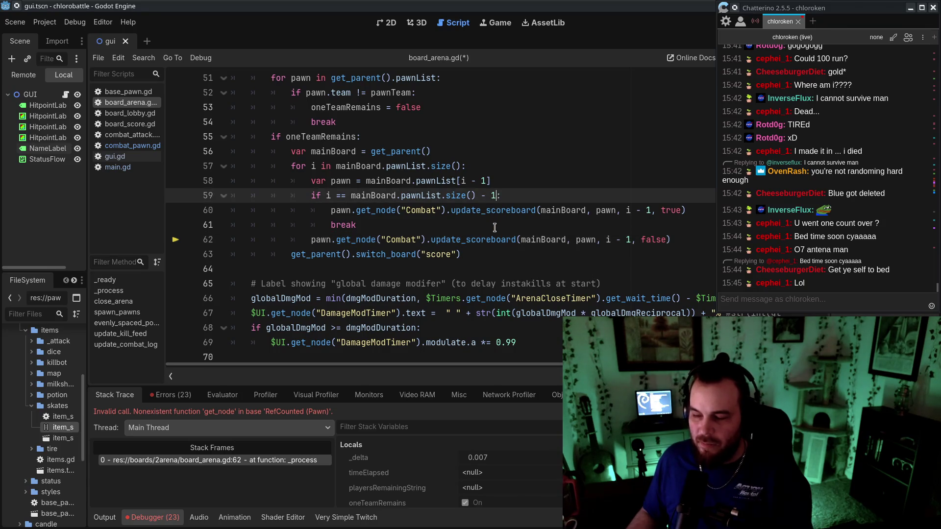
{"action": "key", "text": "BackSpace"}
{"action": "key", "text": "BackSpace"}
{"action": "left_click_drag", "start_coordinate": [318, 196], "coordinate": [390, 195]}
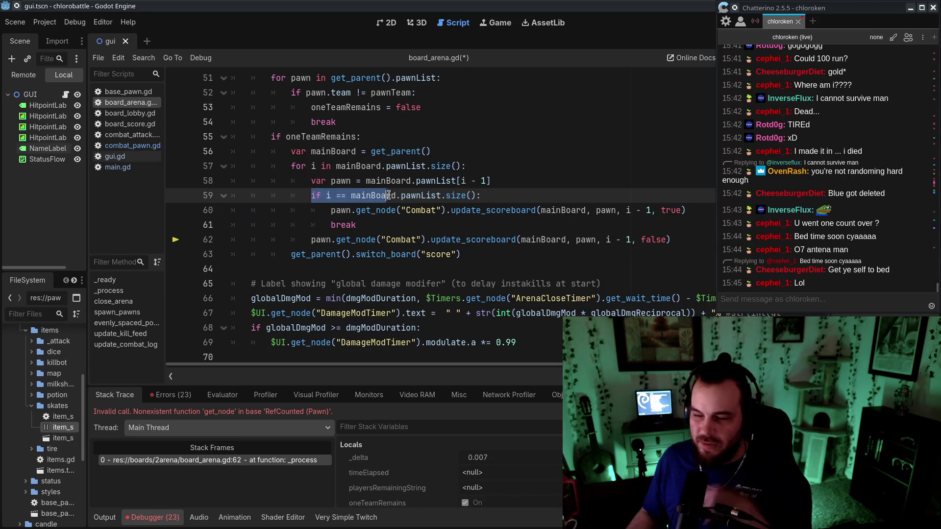
{"action": "left_click", "coordinate": [422, 196]}
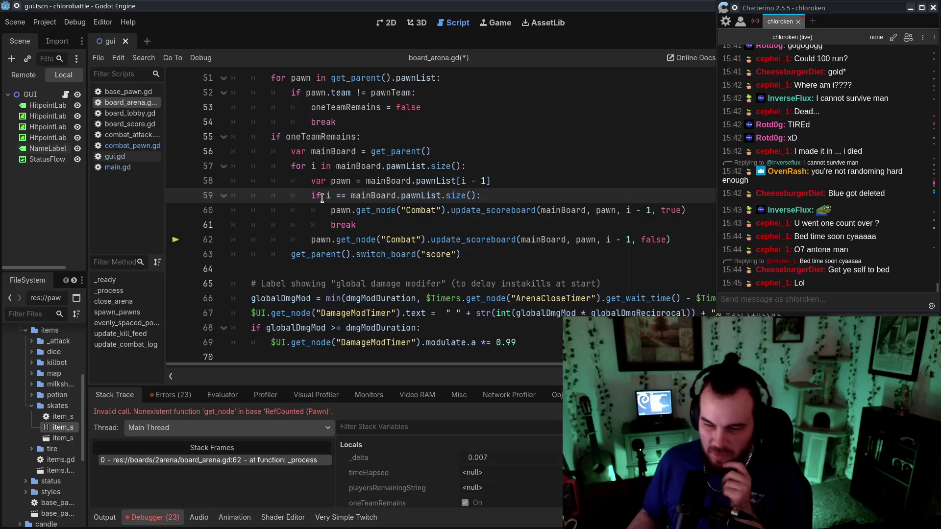
{"action": "left_click_drag", "start_coordinate": [326, 195], "coordinate": [350, 195]}
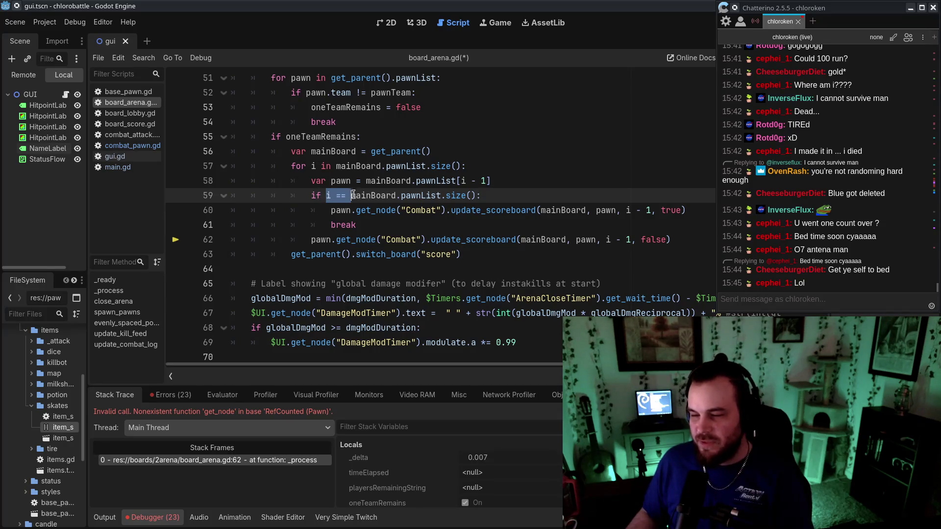
{"action": "key", "text": "BackSpace"}
{"action": "key", "text": "End"}
{"action": "key", "text": "Left"}
{"action": "type", "text": "<= "}
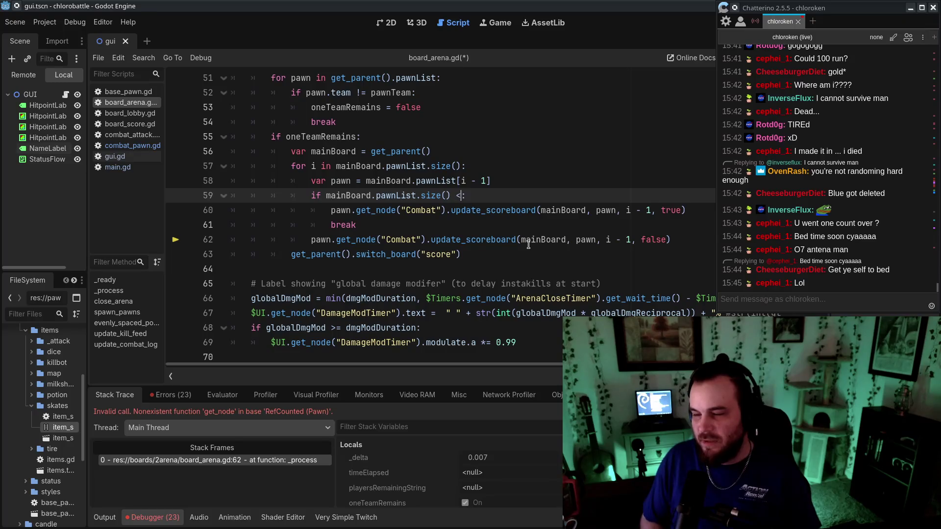
{"action": "type", "text": "1"}
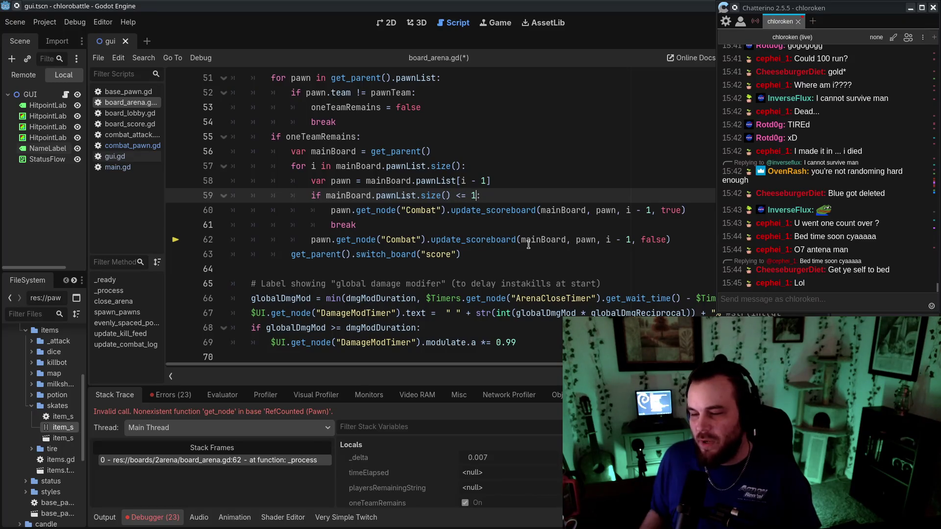
Review lines 59–62, save board_arena.gd and resume the paused game
{"action": "left_click_drag", "start_coordinate": [458, 239], "coordinate": [545, 239]}
{"action": "left_click", "coordinate": [545, 240]}
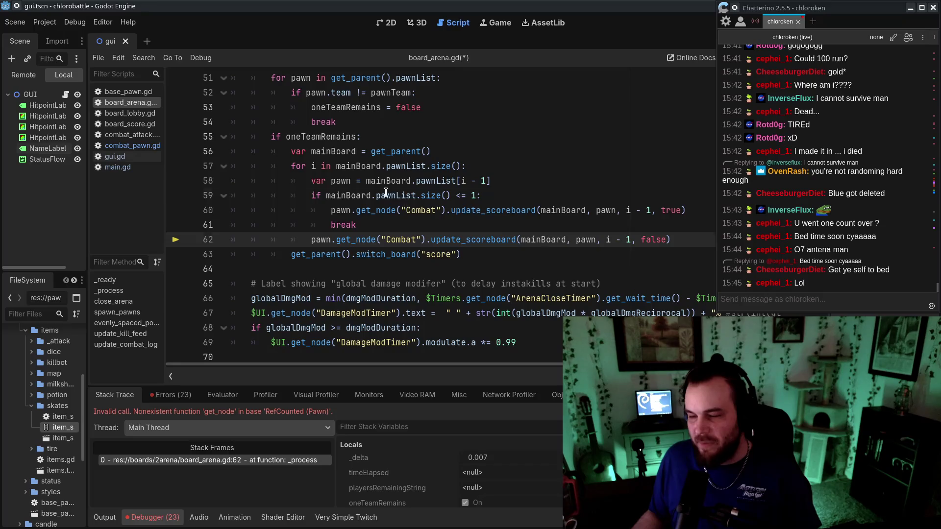
{"action": "left_click", "coordinate": [593, 201]}
{"action": "left_click", "coordinate": [645, 266]}
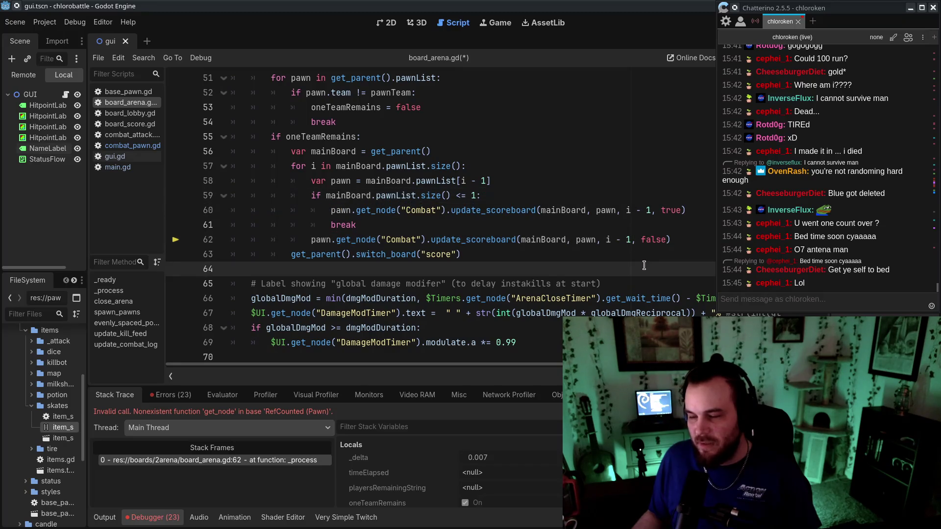
{"action": "left_click", "coordinate": [545, 199]}
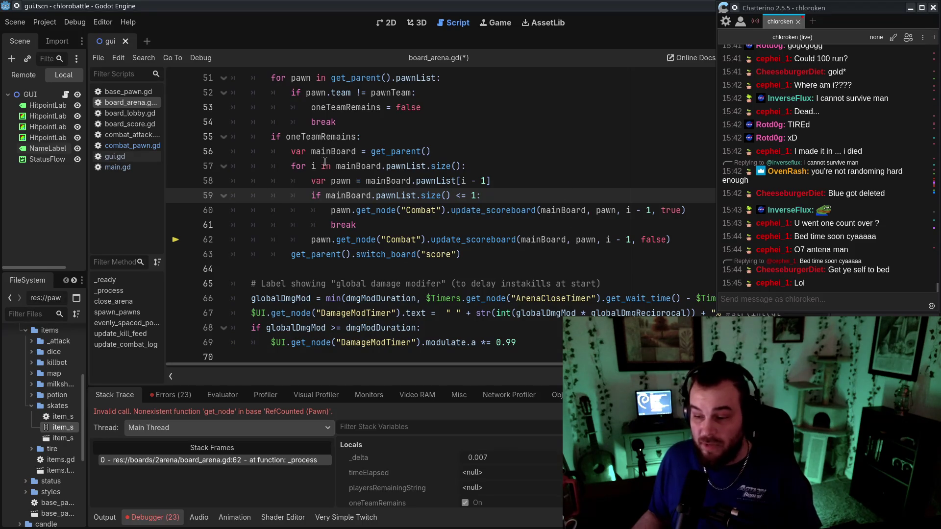
{"action": "left_click_drag", "start_coordinate": [391, 210], "coordinate": [591, 210]}
{"action": "left_click", "coordinate": [622, 225]}
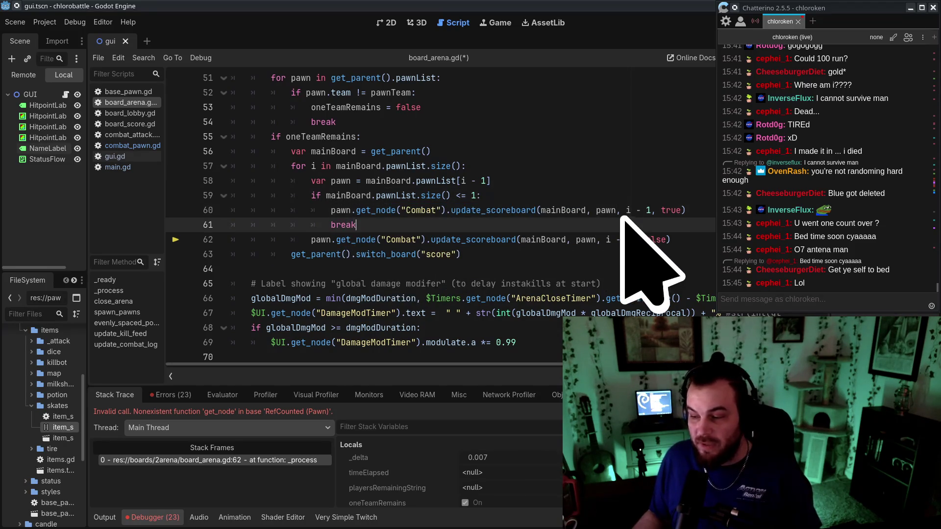
{"action": "key", "text": "ctrl+s"}
{"action": "left_click_drag", "start_coordinate": [815, 7], "coordinate": [824, 65]}
{"action": "left_click", "coordinate": [802, 24]}
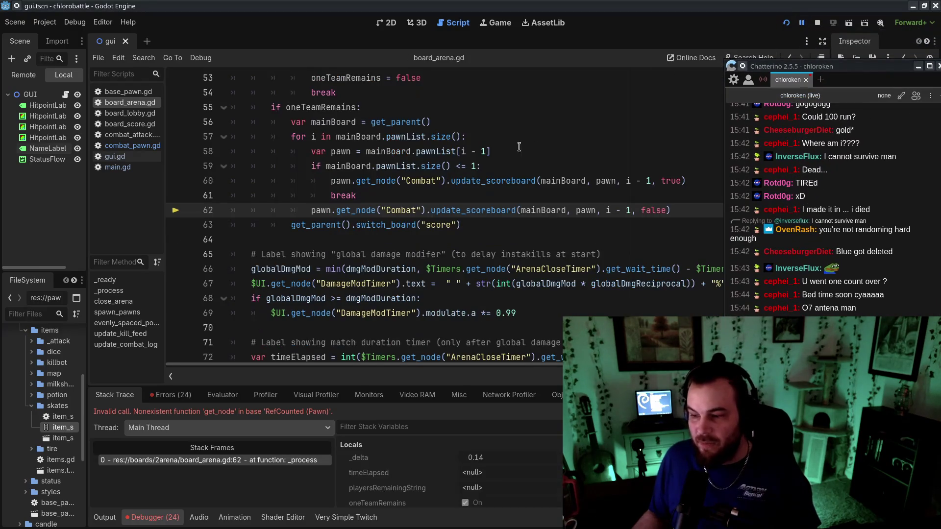
Stop the game; in board_lobby.gd enable the six random bots loop and comment out the Twitch login
{"action": "left_click", "coordinate": [802, 24]}
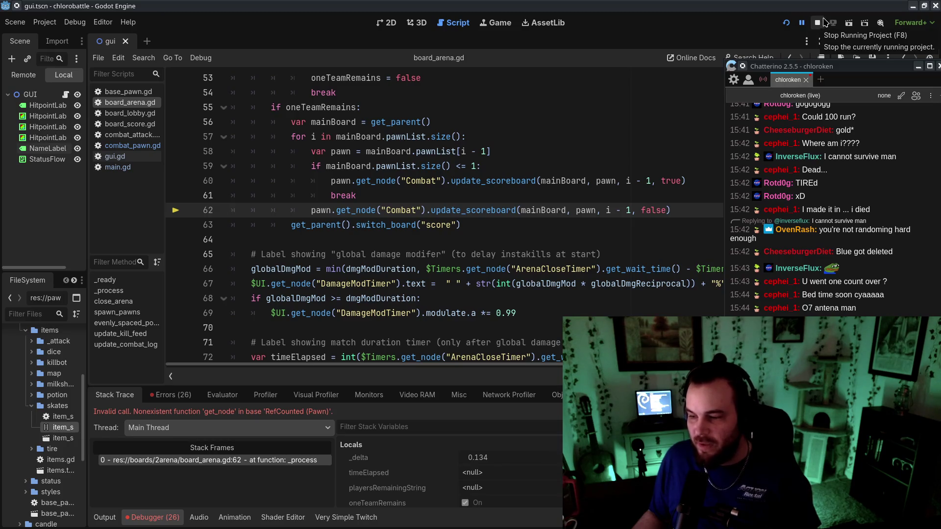
{"action": "left_click", "coordinate": [819, 22]}
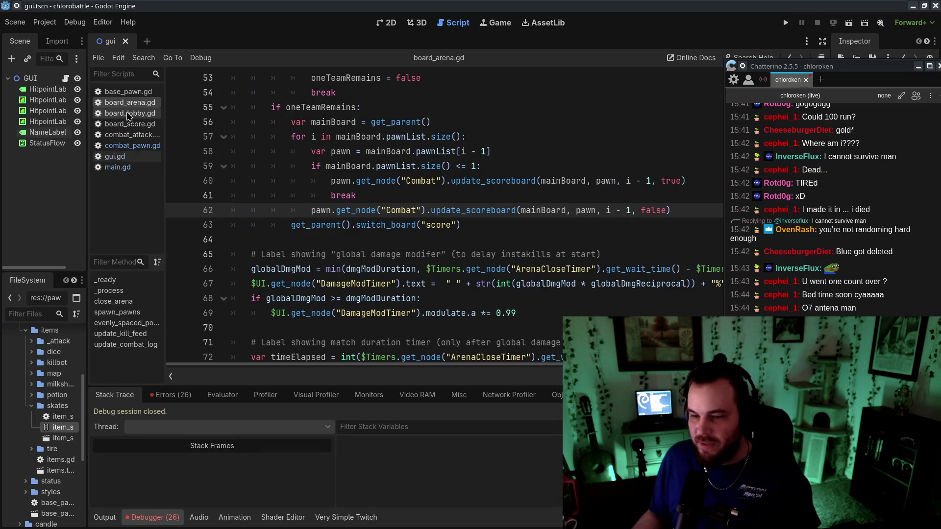
{"action": "left_click", "coordinate": [130, 113]}
{"action": "scroll", "coordinate": [299, 126], "scroll_direction": "up", "scroll_amount": 8}
{"action": "left_click", "coordinate": [256, 136]}
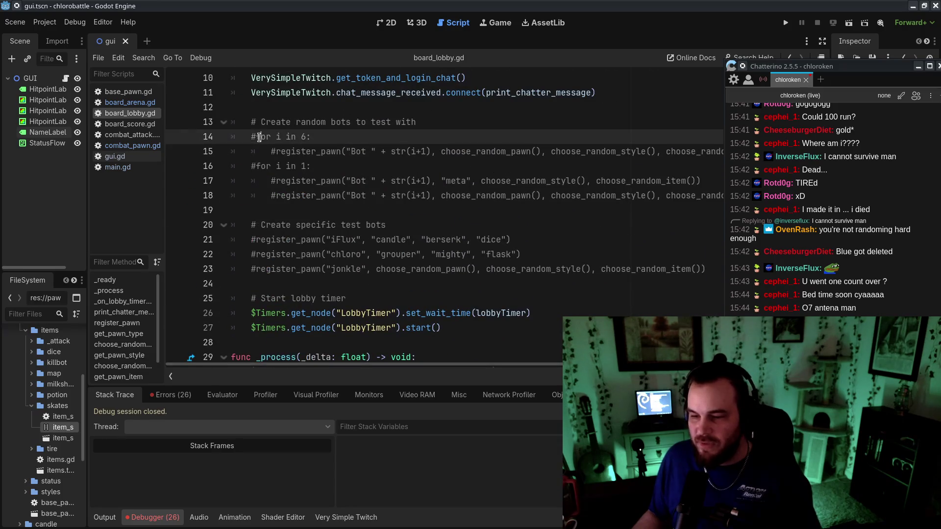
{"action": "left_click", "coordinate": [277, 152], "text": "shift"}
{"action": "key", "text": "ctrl+k"}
{"action": "scroll", "coordinate": [277, 151], "scroll_direction": "up", "scroll_amount": 2}
{"action": "left_click_drag", "start_coordinate": [252, 167], "coordinate": [256, 181]}
{"action": "key", "text": "ctrl+k"}
Set maxPlayers in main.gd to 17 and relaunch the game
{"action": "left_click", "coordinate": [139, 135]}
{"action": "left_click", "coordinate": [133, 156]}
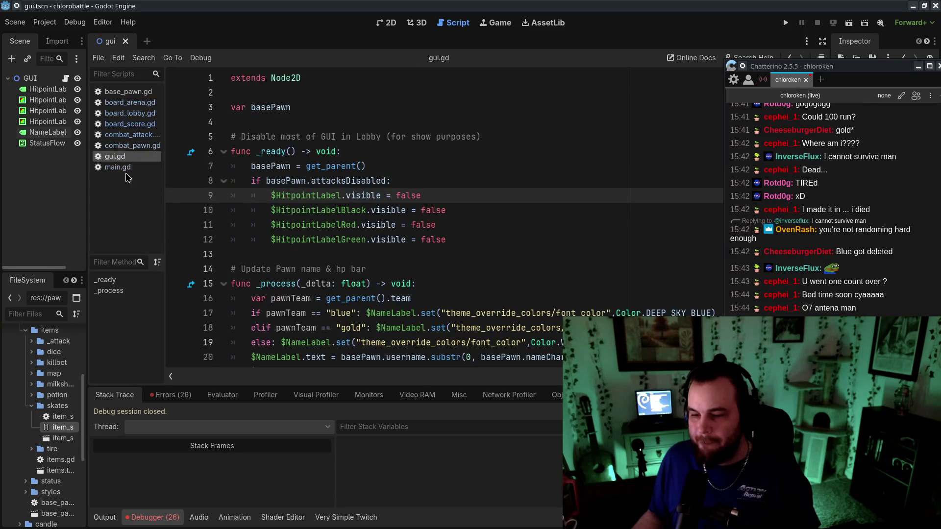
{"action": "left_click", "coordinate": [130, 167]}
{"action": "left_click", "coordinate": [368, 198]}
{"action": "key", "text": "BackSpace"}
{"action": "type", "text": "7"}
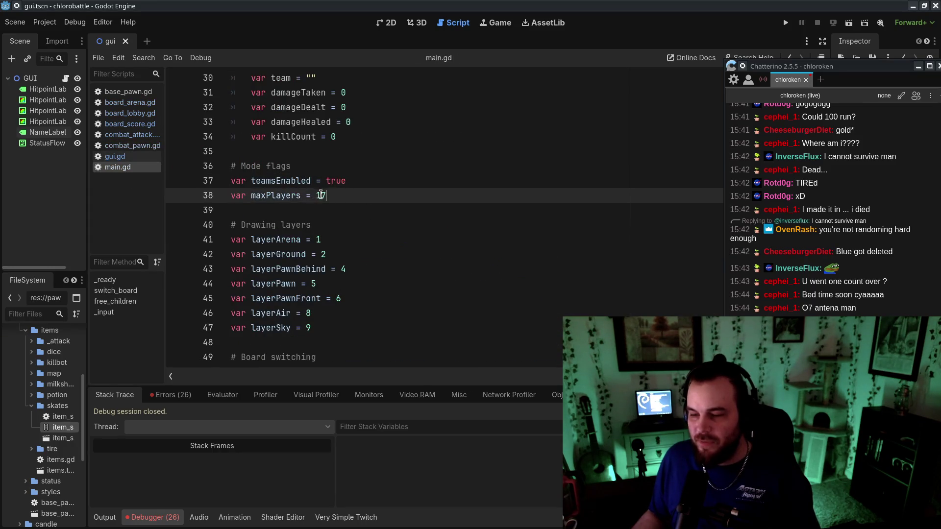
{"action": "left_click", "coordinate": [786, 23]}
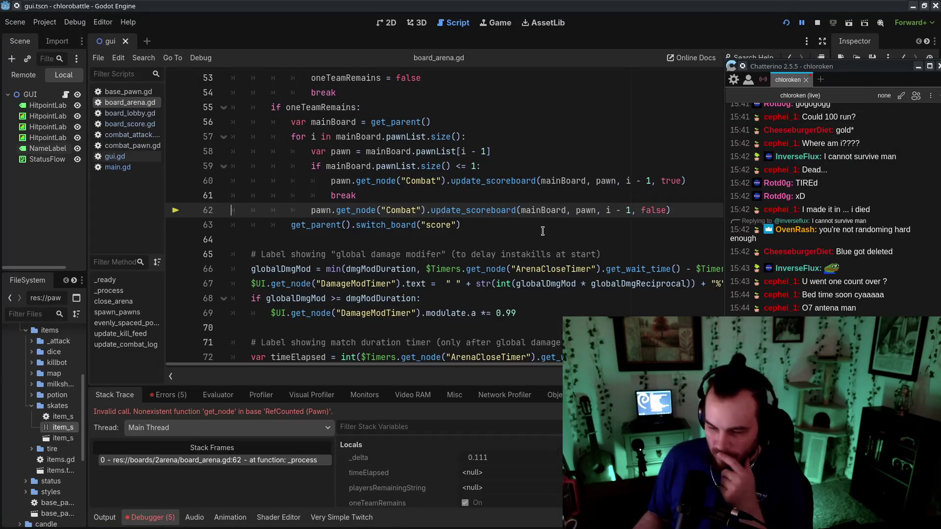
Scroll through the debugger's Locals, Members and Globals while paused on the line 62 error
{"action": "left_click", "coordinate": [505, 224]}
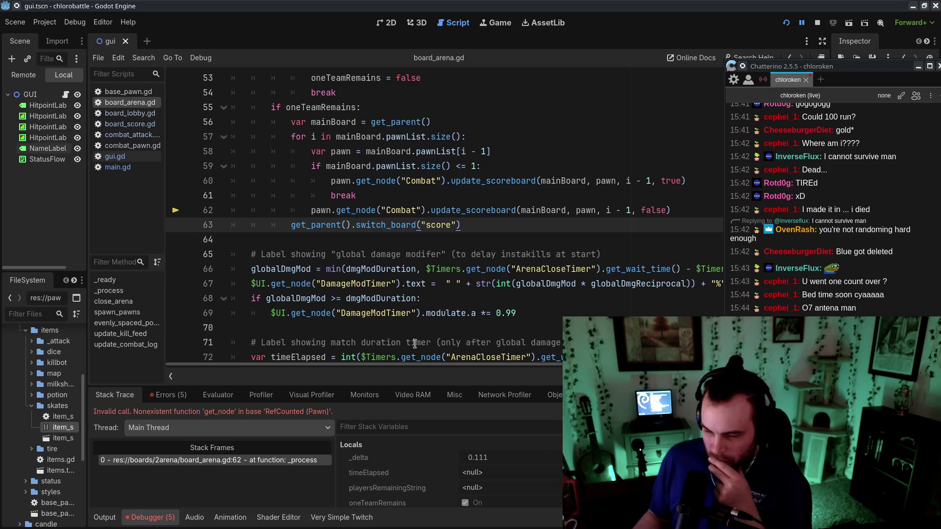
{"action": "scroll", "coordinate": [402, 475], "scroll_direction": "down", "scroll_amount": 1}
{"action": "scroll", "coordinate": [401, 474], "scroll_direction": "down", "scroll_amount": 5}
{"action": "scroll", "coordinate": [415, 484], "scroll_direction": "down", "scroll_amount": 8}
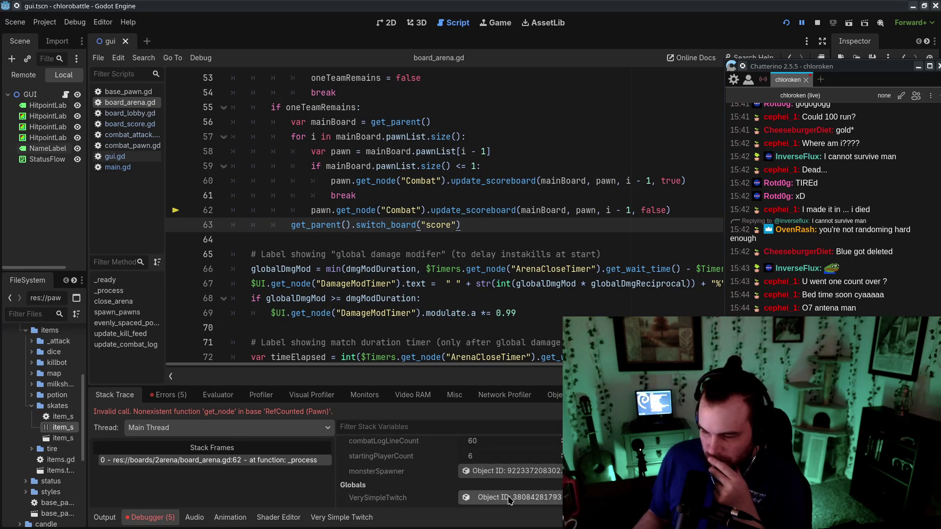
{"action": "scroll", "coordinate": [441, 490], "scroll_direction": "up", "scroll_amount": 10}
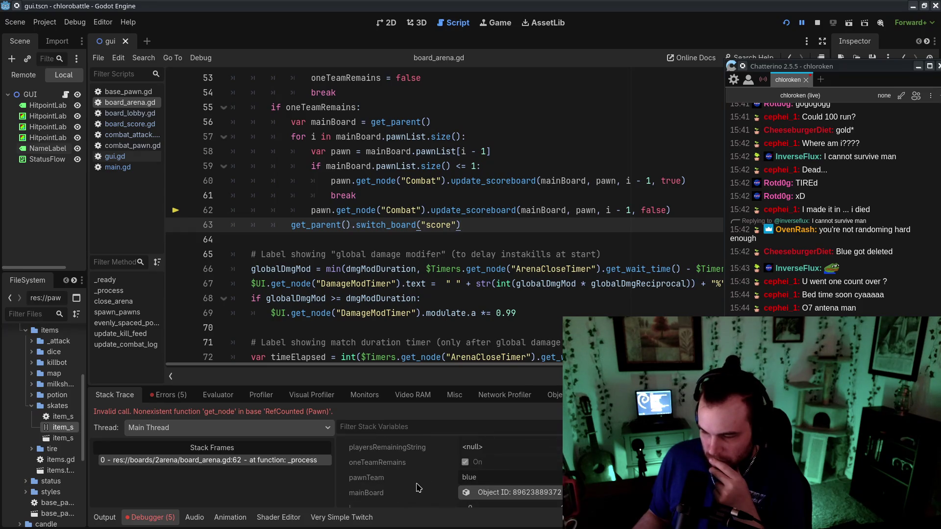
{"action": "scroll", "coordinate": [418, 487], "scroll_direction": "down", "scroll_amount": 1}
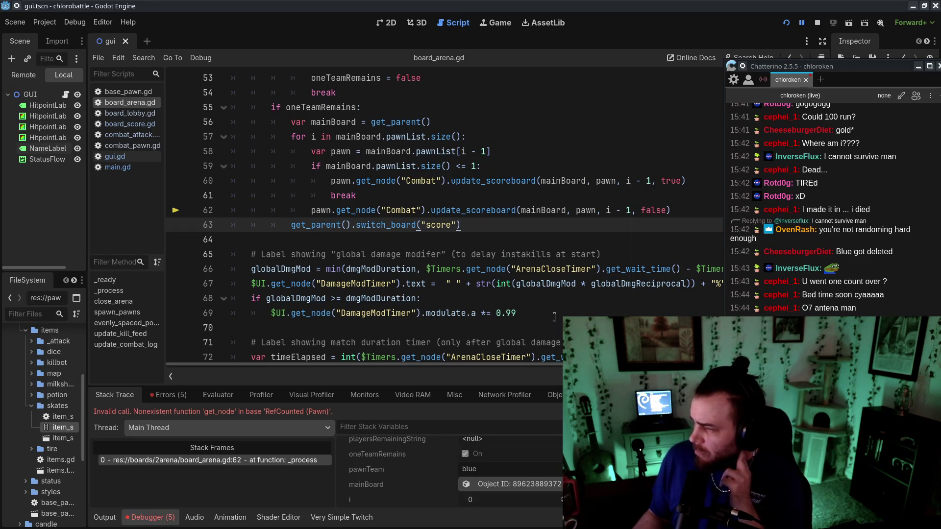
Inspect lines 55–57 and the failing scoreboard call on line 62
{"action": "left_click_drag", "start_coordinate": [281, 107], "coordinate": [425, 107]}
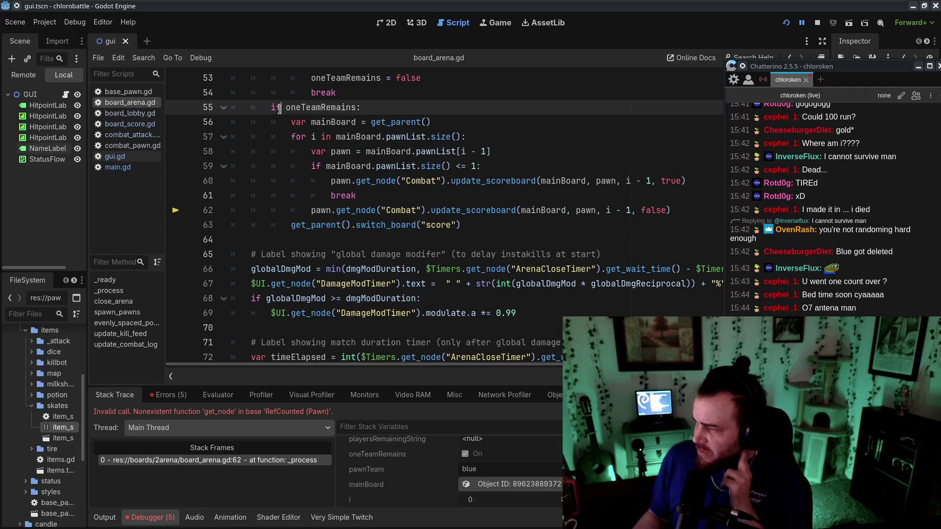
{"action": "left_click_drag", "start_coordinate": [320, 122], "coordinate": [520, 116]}
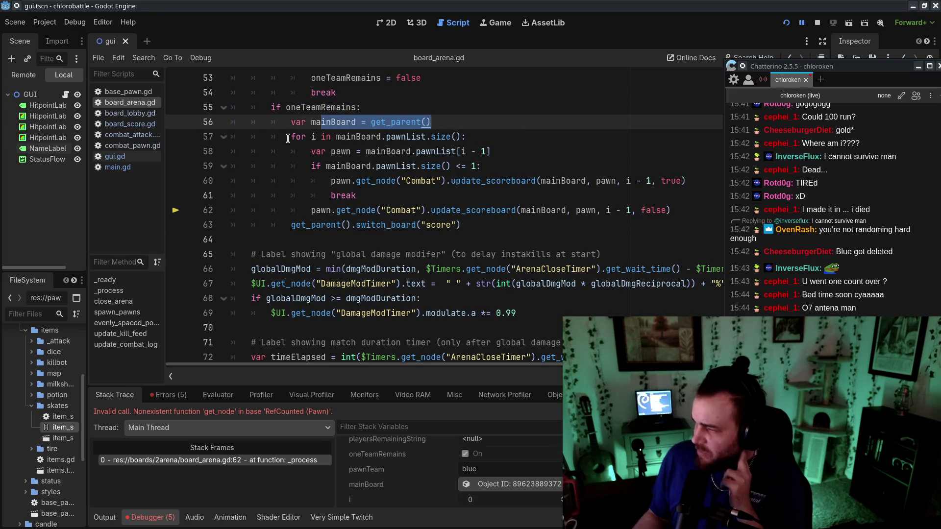
{"action": "left_click_drag", "start_coordinate": [288, 139], "coordinate": [527, 140]}
{"action": "left_click", "coordinate": [528, 139]}
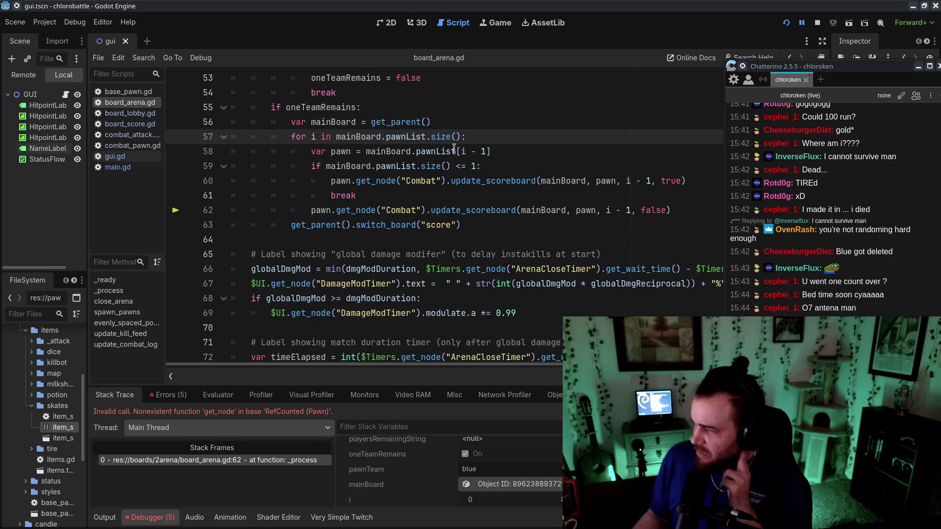
{"action": "left_click_drag", "start_coordinate": [312, 213], "coordinate": [693, 214]}
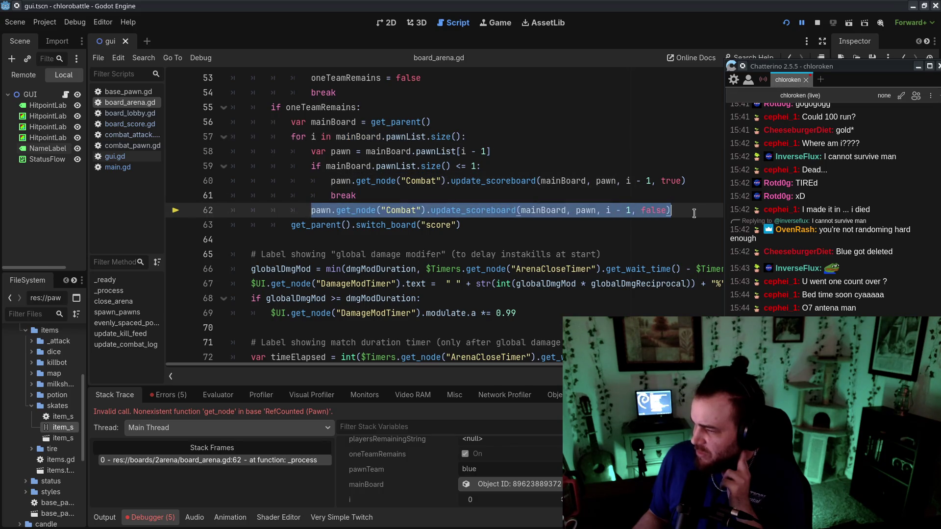
{"action": "left_click", "coordinate": [693, 214]}
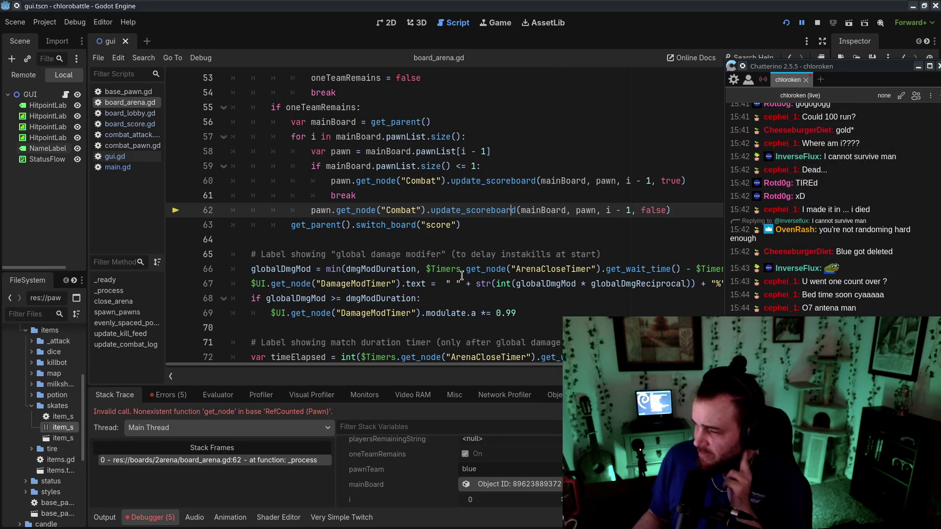
{"action": "left_click", "coordinate": [130, 146]}
{"action": "scroll", "coordinate": [457, 255], "scroll_direction": "down", "scroll_amount": 8}
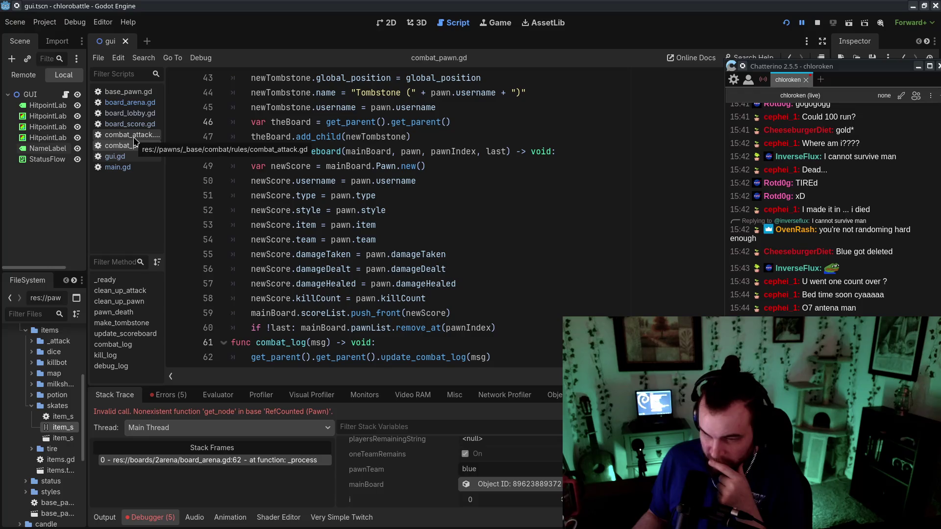
{"action": "left_click_drag", "start_coordinate": [538, 328], "coordinate": [518, 313]}
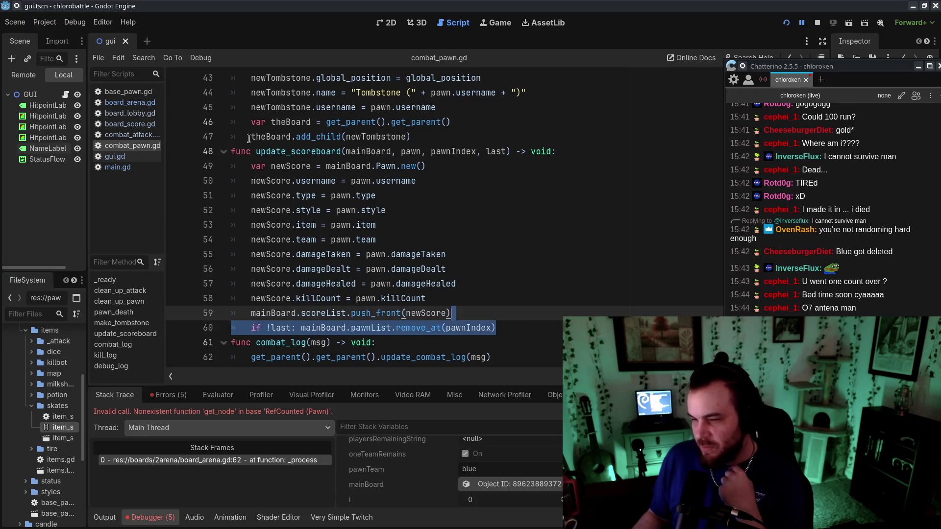
{"action": "key", "text": "alt+Left"}
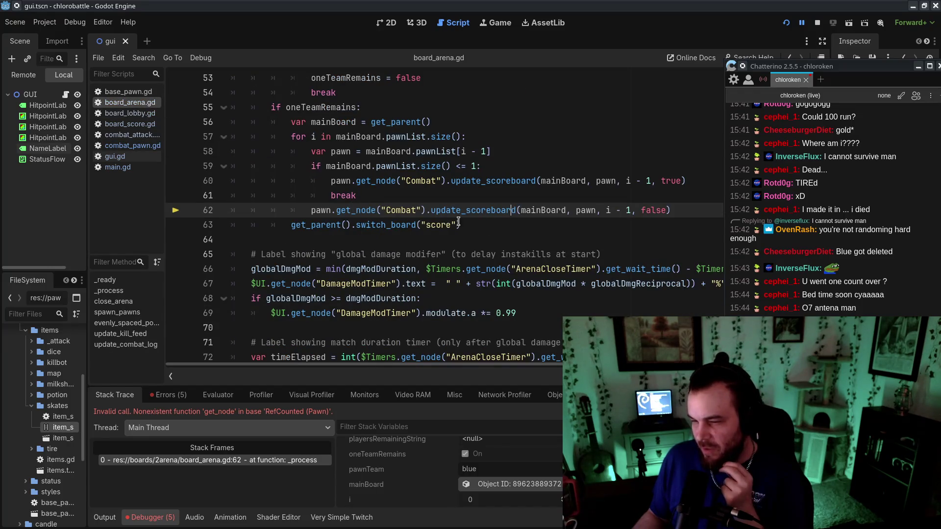
{"action": "triple_click", "coordinate": [685, 209]}
{"action": "left_click", "coordinate": [694, 211]}
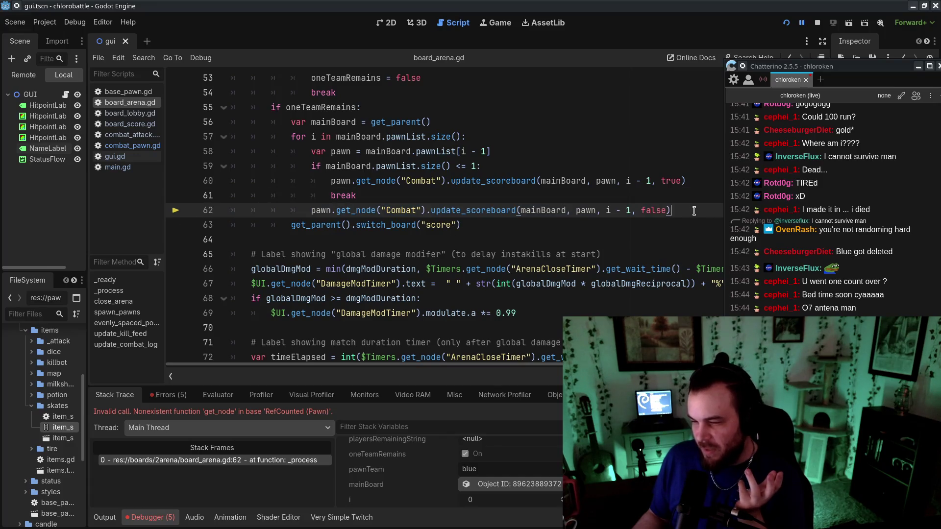
{"action": "triple_click", "coordinate": [695, 212]}
{"action": "left_click", "coordinate": [700, 210]}
{"action": "left_click_drag", "start_coordinate": [700, 206], "coordinate": [698, 193]}
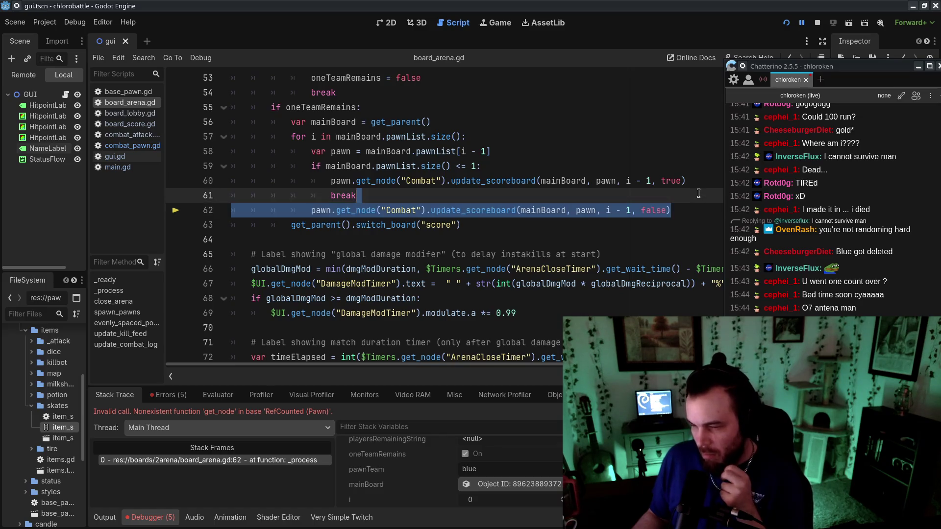
{"action": "left_click", "coordinate": [698, 205]}
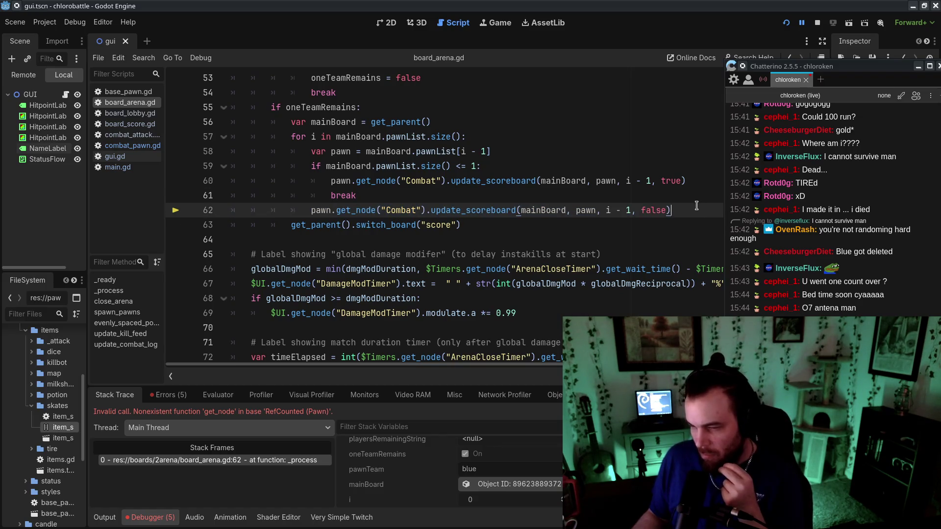
{"action": "left_click_drag", "start_coordinate": [638, 161], "coordinate": [685, 194]}
{"action": "left_click", "coordinate": [688, 204]}
{"action": "left_click", "coordinate": [684, 192]}
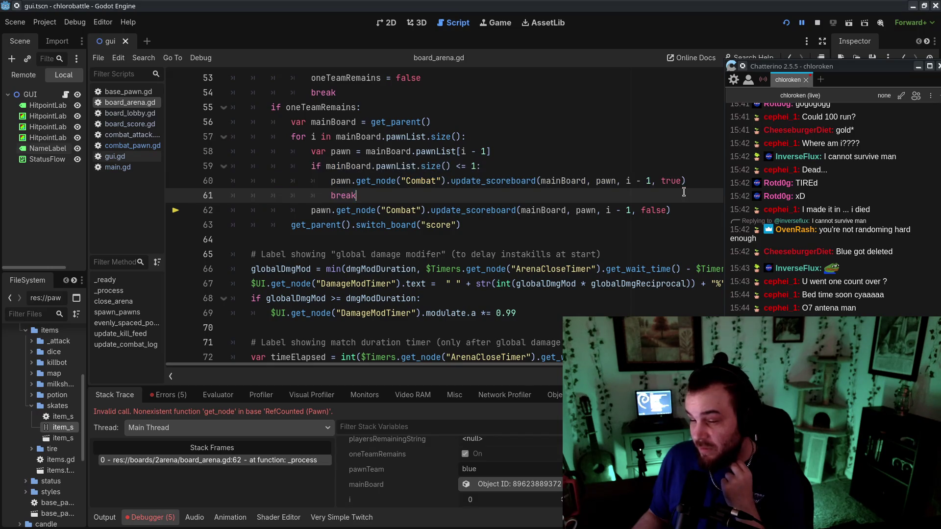
{"action": "mouse_move", "coordinate": [806, 66]}
{"action": "left_mouse_down"}
{"action": "mouse_move", "coordinate": [807, 3]}
{"action": "mouse_move", "coordinate": [796, 3]}
{"action": "left_mouse_up"}
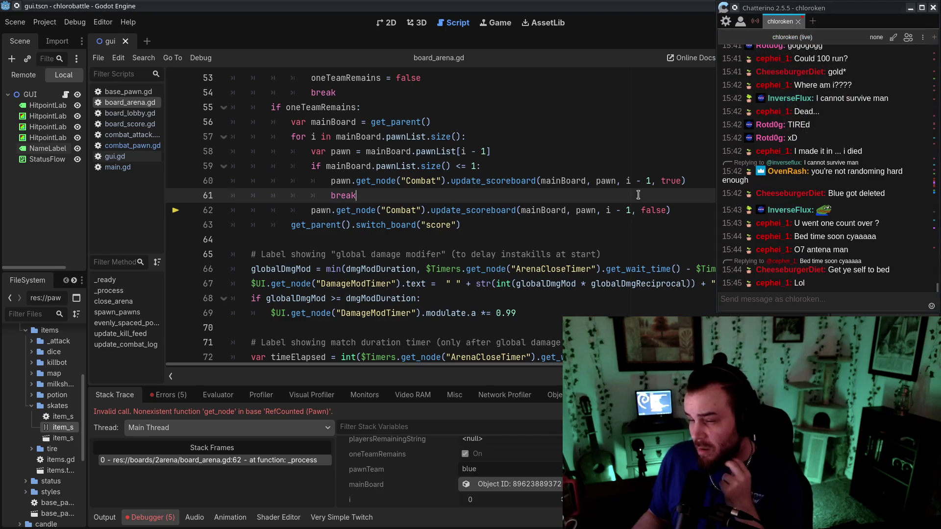
{"action": "left_click_drag", "start_coordinate": [434, 158], "coordinate": [569, 155]}
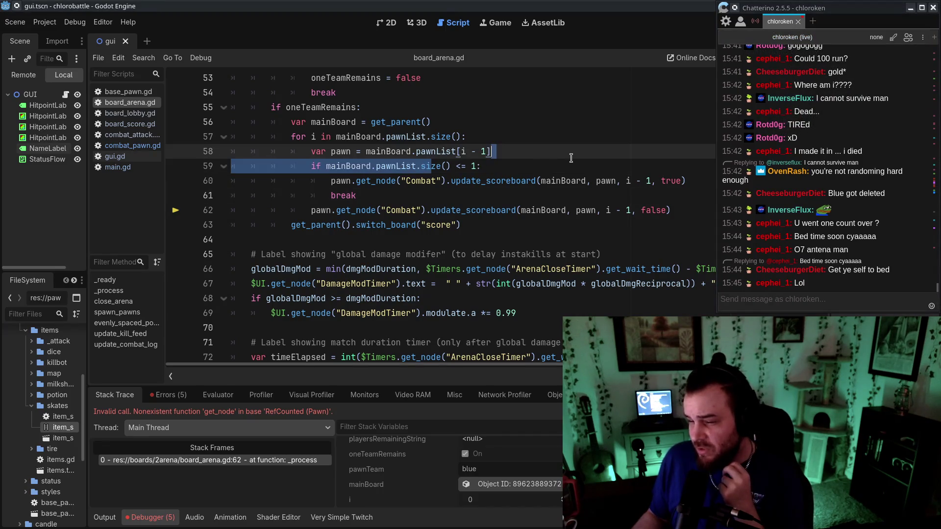
{"action": "left_click", "coordinate": [575, 171]}
{"action": "left_click", "coordinate": [505, 138]}
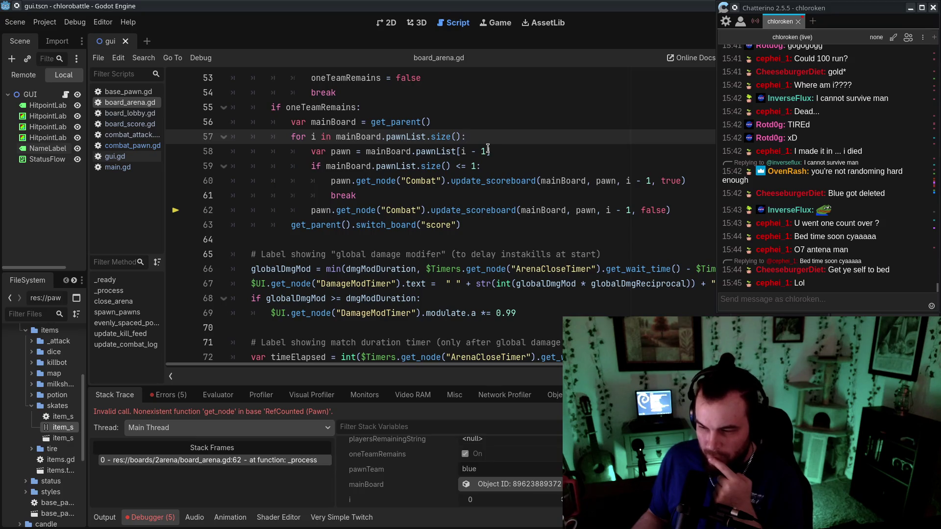
{"action": "left_click", "coordinate": [534, 211]}
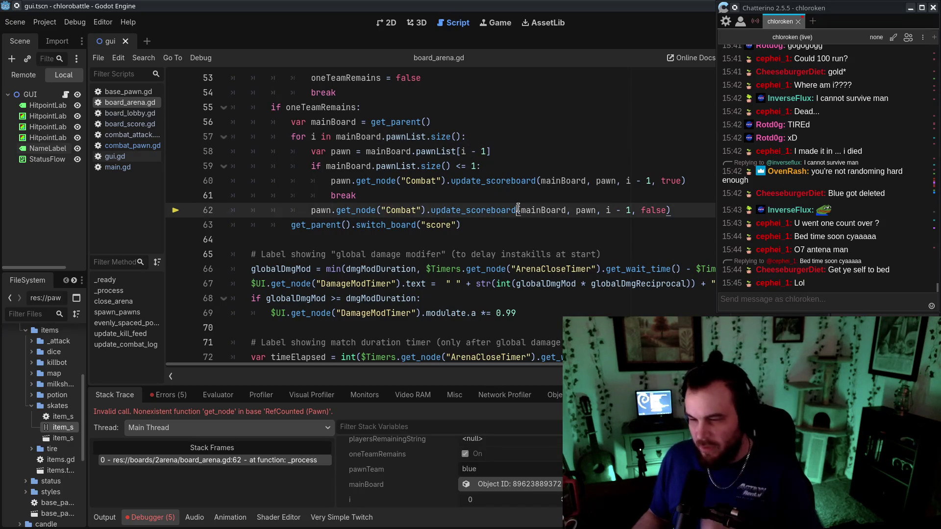
Undo then redo the recent board_arena.gd loop edits and switch to combat_attack.gd
{"action": "key", "text": "ctrl+z"}
{"action": "key", "text": "ctrl+z"}
{"action": "key", "text": "ctrl+z"}
{"action": "key", "text": "ctrl+z"}
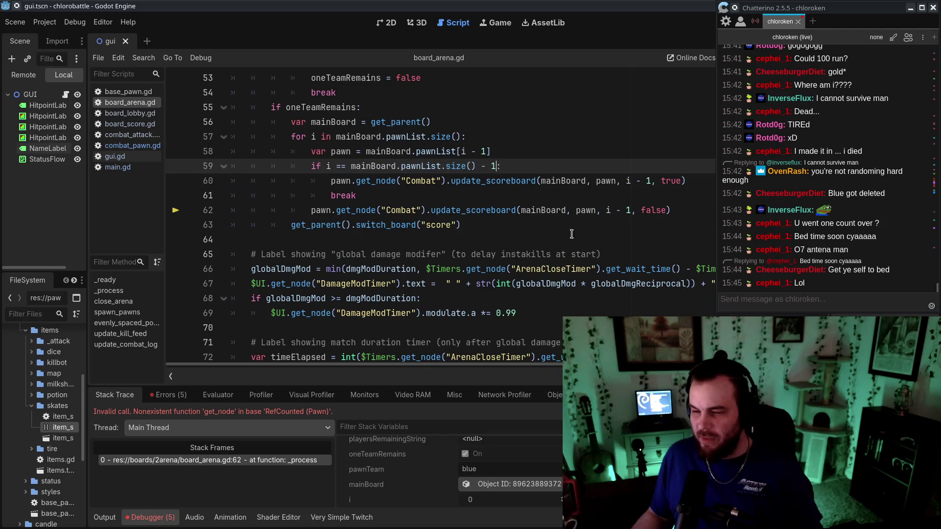
{"action": "key", "text": "ctrl+z"}
{"action": "key", "text": "ctrl+z"}
{"action": "key", "text": "ctrl+z"}
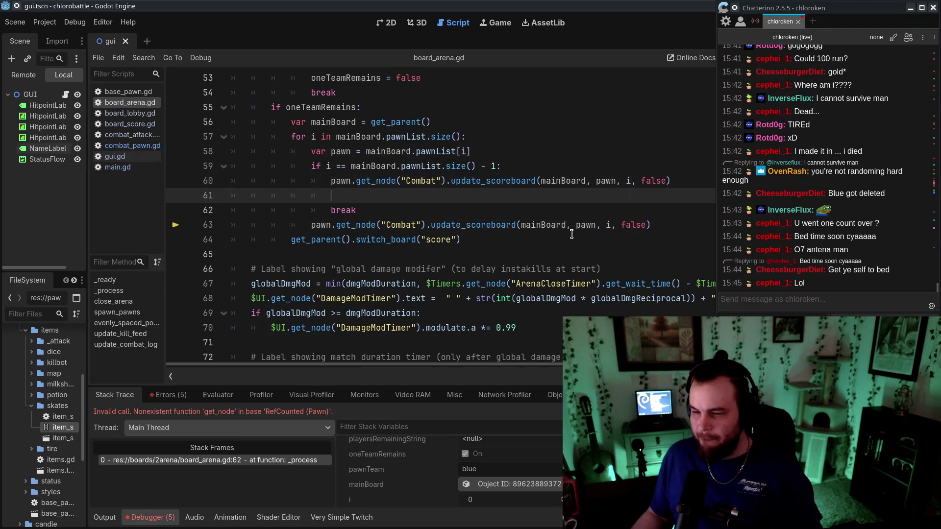
{"action": "key", "text": "ctrl+shift+z"}
{"action": "key", "text": "ctrl+shift+z"}
{"action": "key", "text": "ctrl+shift+z"}
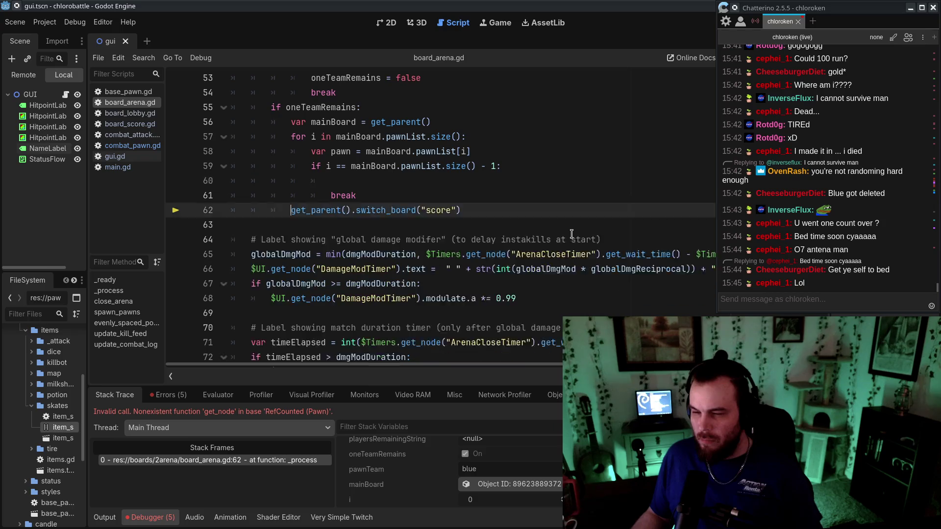
{"action": "left_click", "coordinate": [576, 222]}
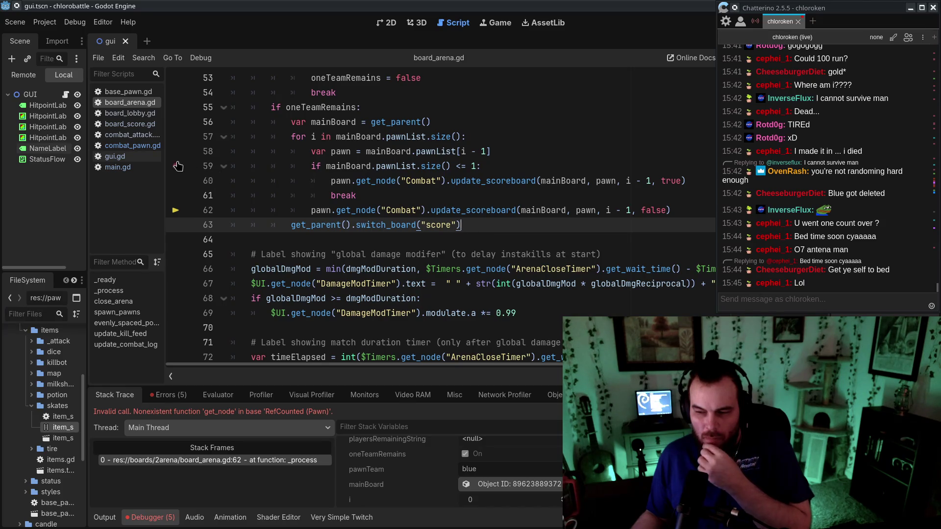
{"action": "left_click", "coordinate": [131, 139]}
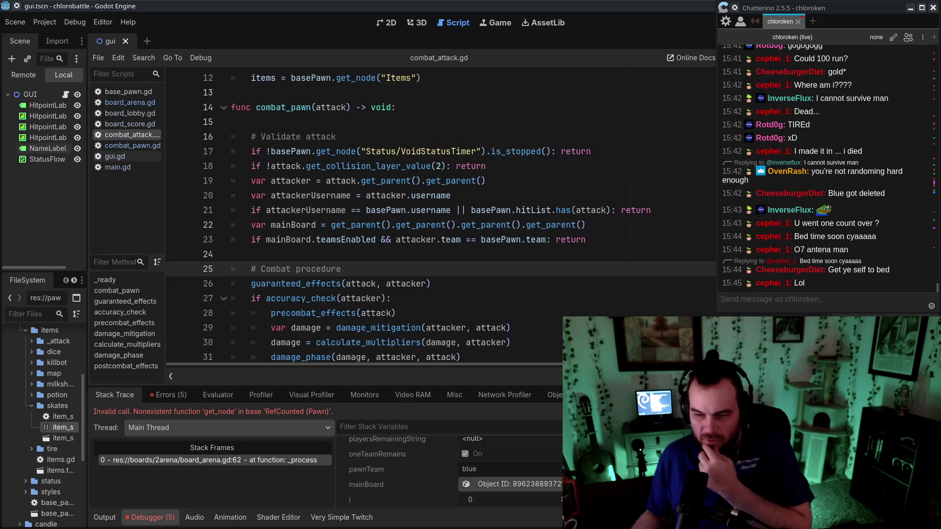
Open combat_pawn.gd at its pawn_death function
{"action": "left_click", "coordinate": [125, 156]}
{"action": "left_click", "coordinate": [126, 145]}
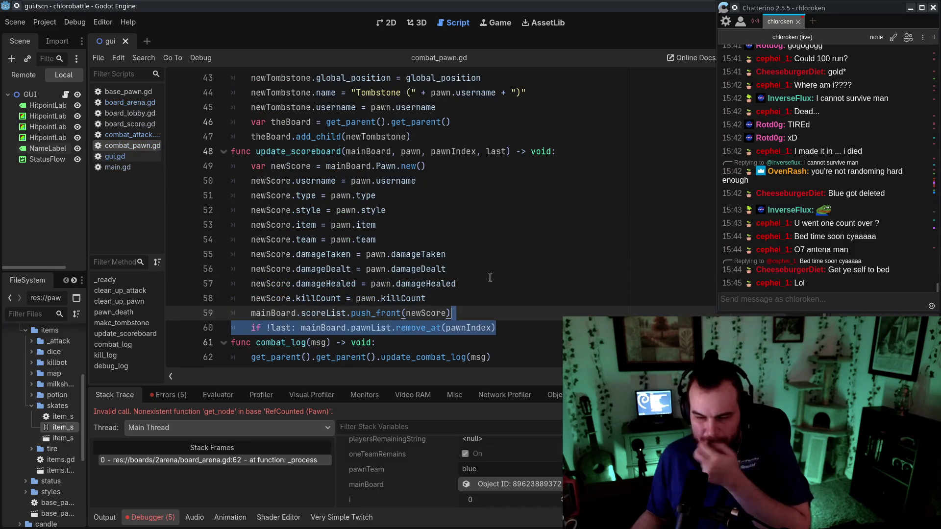
{"action": "scroll", "coordinate": [482, 276], "scroll_direction": "up", "scroll_amount": 4}
{"action": "scroll", "coordinate": [481, 276], "scroll_direction": "up", "scroll_amount": 3}
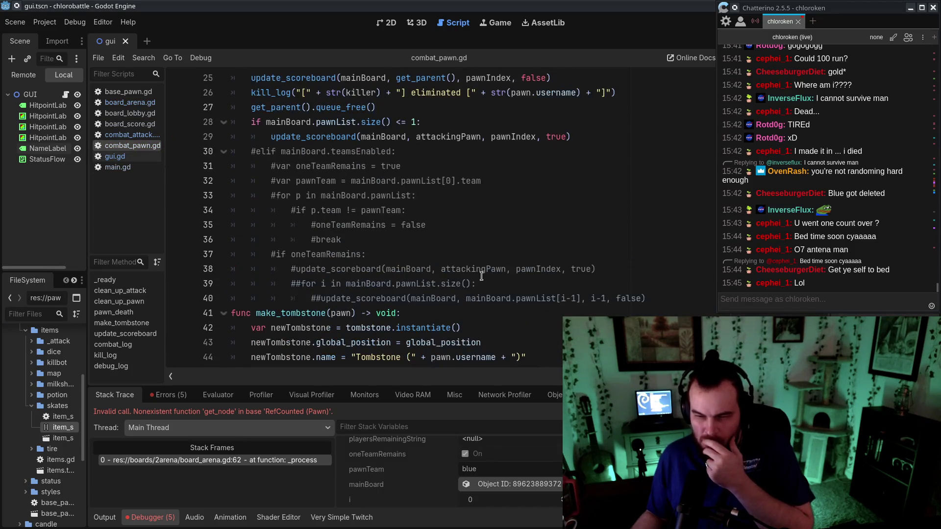
Comment out lines 28–29 (pawnList size check and update_scoreboard call), then return to board_arena.gd
{"action": "left_click", "coordinate": [252, 123]}
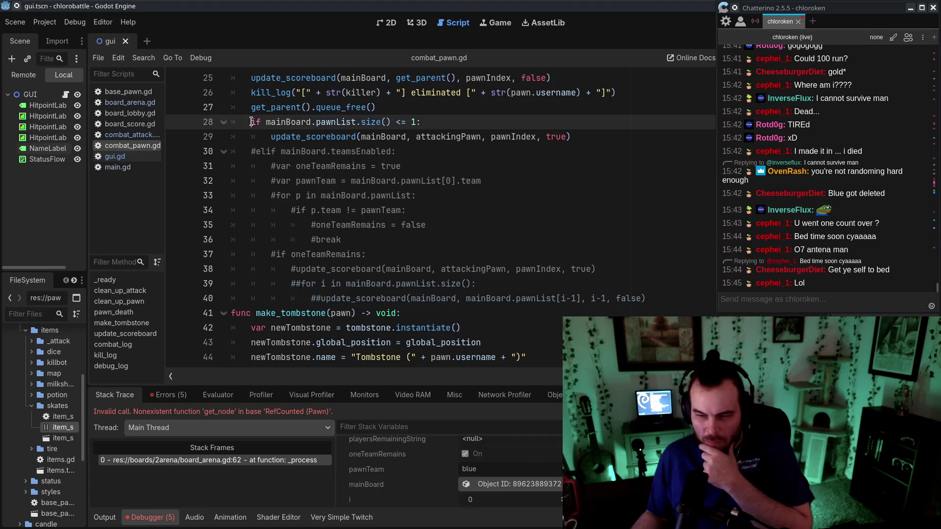
{"action": "type", "text": "#"}
{"action": "left_click", "coordinate": [271, 136]}
{"action": "type", "text": "#"}
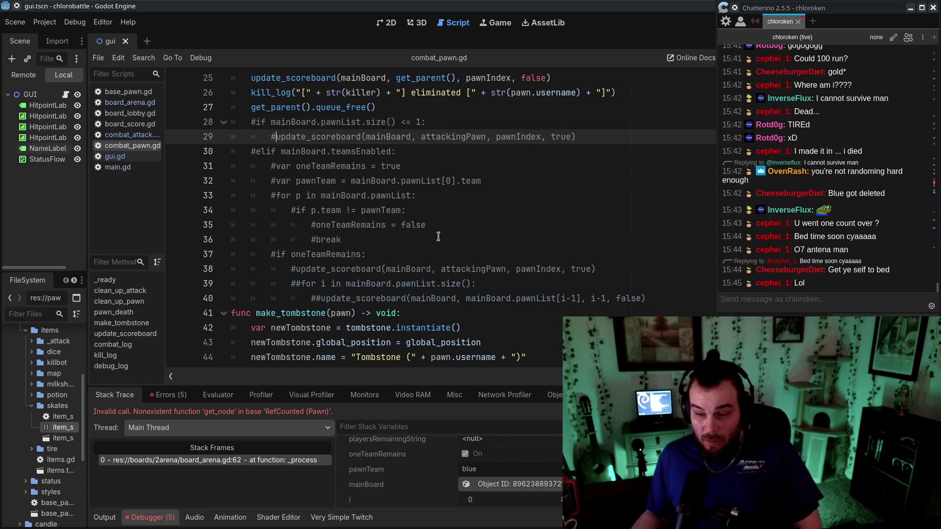
{"action": "scroll", "coordinate": [436, 192], "scroll_direction": "up", "scroll_amount": 2}
{"action": "key", "text": "ctrl+z"}
{"action": "key", "text": "ctrl+shift+z"}
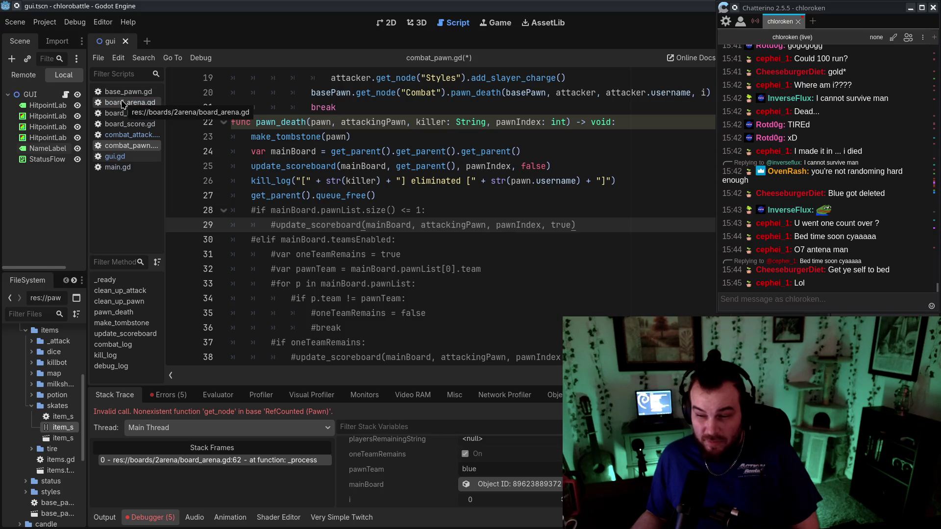
{"action": "left_click", "coordinate": [122, 107]}
{"action": "left_click", "coordinate": [555, 236]}
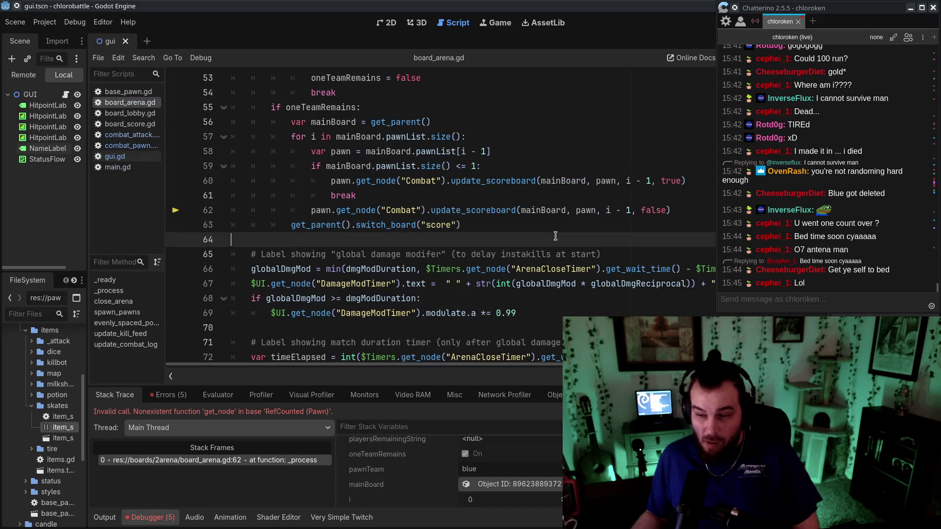
Check combat_attack.gd and combat_pawn.gd, restoring the line 28 if statement in combat_pawn.gd
{"action": "scroll", "coordinate": [546, 234], "scroll_direction": "up", "scroll_amount": 3}
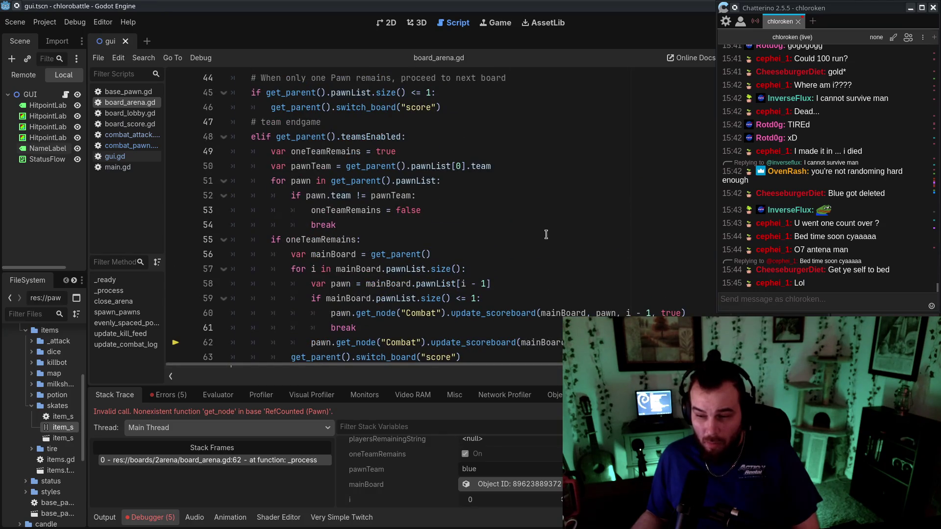
{"action": "left_click", "coordinate": [142, 135]}
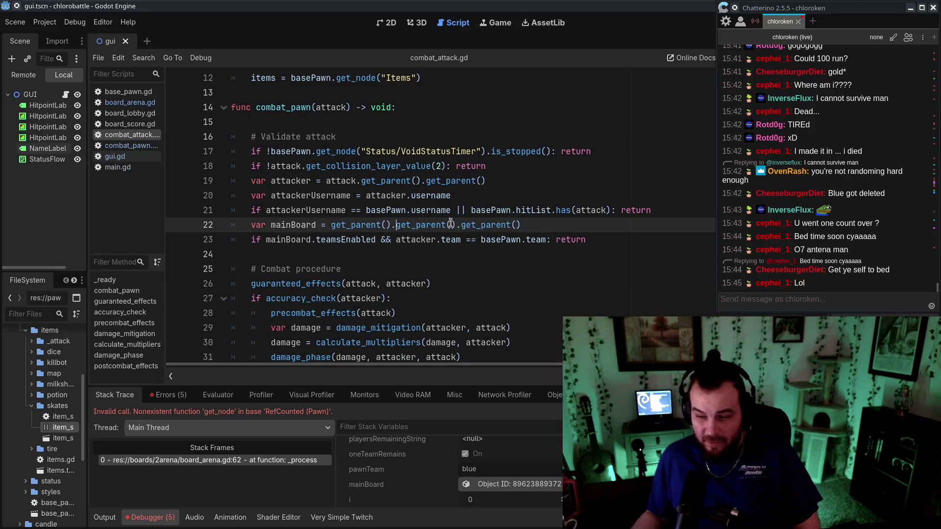
{"action": "left_click", "coordinate": [132, 145]}
{"action": "key", "text": "ctrl+z"}
{"action": "key", "text": "alt+Left"}
{"action": "key", "text": "alt+Left"}
Step through board_arena.gd's undo history to restore the loop with var pawn = mainBoard.pawnList[i]
{"action": "scroll", "coordinate": [528, 237], "scroll_direction": "down", "scroll_amount": 2}
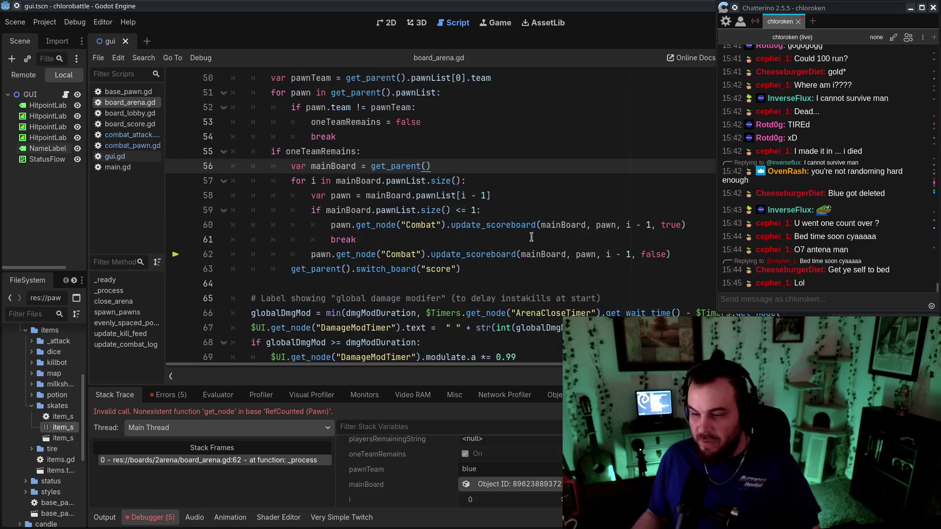
{"action": "key", "text": "ctrl+z"}
{"action": "key", "text": "ctrl+z"}
{"action": "key", "text": "ctrl+z"}
{"action": "key", "text": "ctrl+z"}
{"action": "key", "text": "ctrl+z"}
{"action": "key", "text": "ctrl+z"}
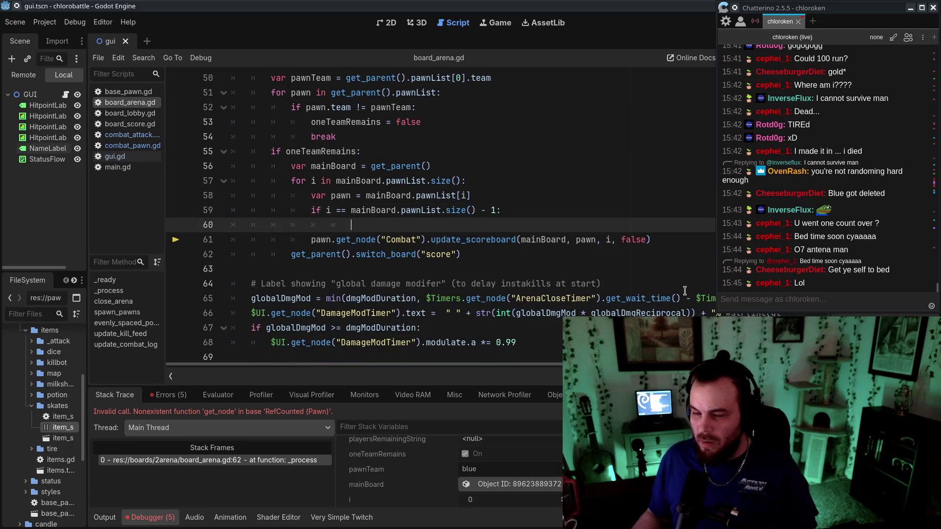
{"action": "key", "text": "ctrl+z"}
{"action": "key", "text": "ctrl+z"}
{"action": "key", "text": "ctrl+z"}
{"action": "key", "text": "ctrl+z"}
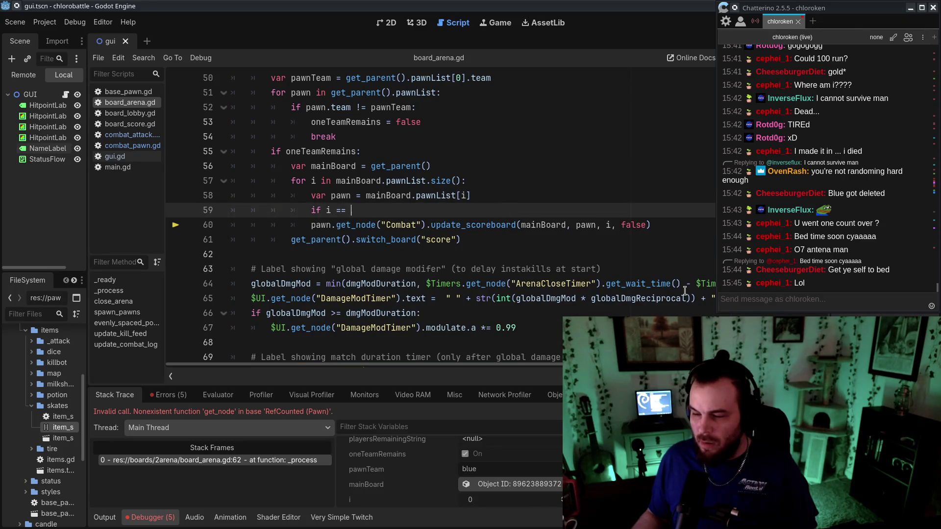
{"action": "key", "text": "ctrl+z"}
{"action": "key", "text": "ctrl+z"}
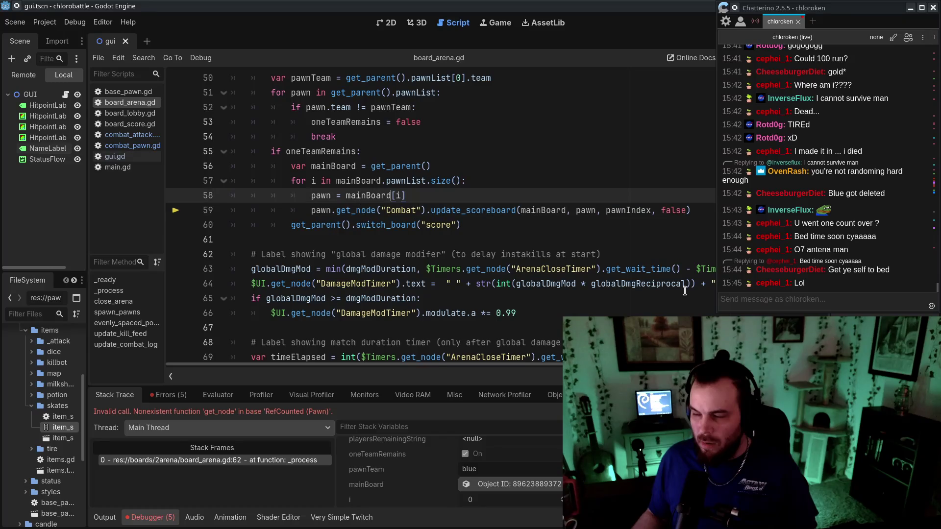
{"action": "key", "text": "ctrl+shift+z"}
{"action": "key", "text": "ctrl+shift+z"}
{"action": "type", "text": "o"}
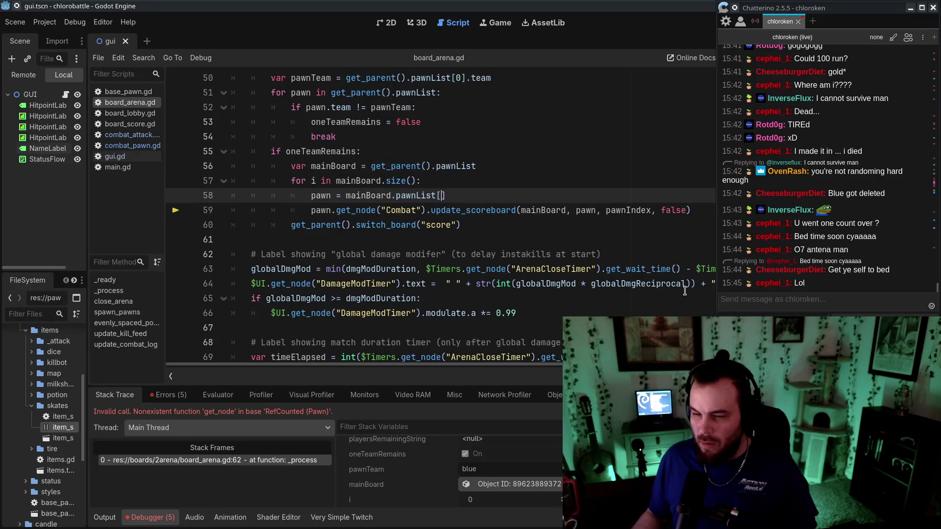
{"action": "key", "text": "ctrl+z"}
{"action": "key", "text": "ctrl+z"}
{"action": "key", "text": "ctrl+z"}
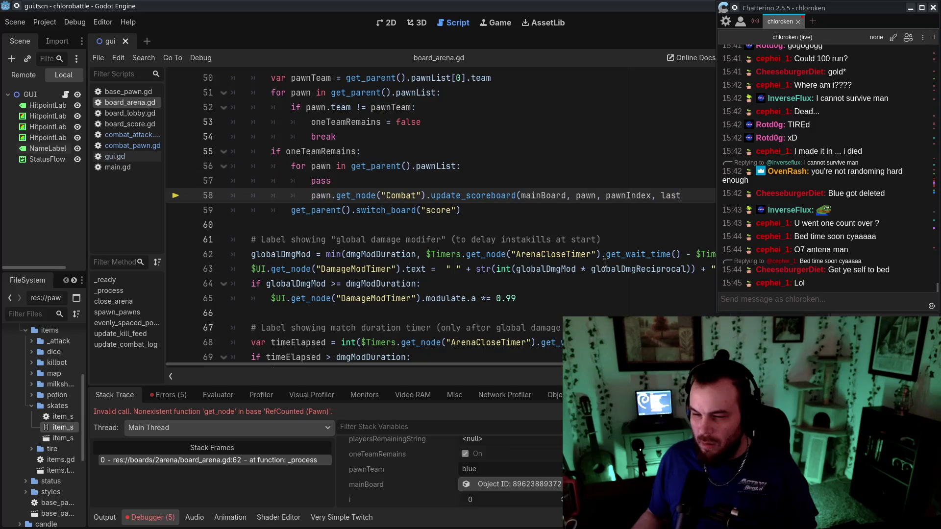
{"action": "key", "text": "ctrl+shift+z"}
{"action": "key", "text": "ctrl+shift+z"}
{"action": "key", "text": "ctrl+shift+z"}
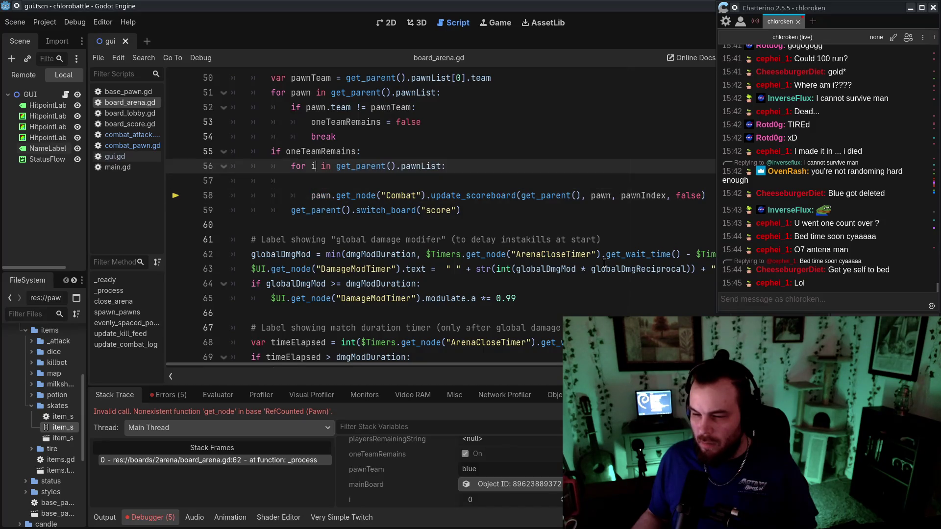
{"action": "key", "text": "ctrl+shift+z"}
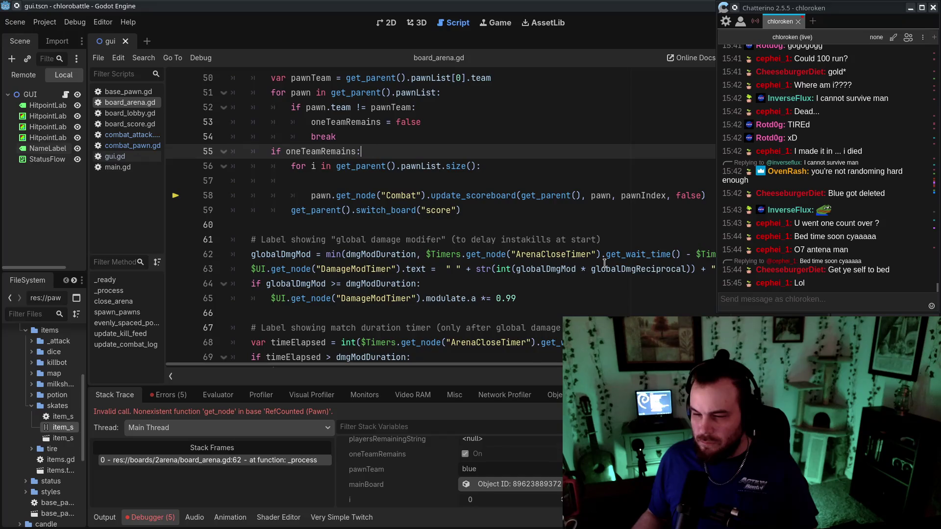
{"action": "key", "text": "ctrl+shift+z"}
{"action": "key", "text": "ctrl+shift+z"}
{"action": "key", "text": "ctrl+shift+z"}
{"action": "key", "text": "ctrl+shift+z"}
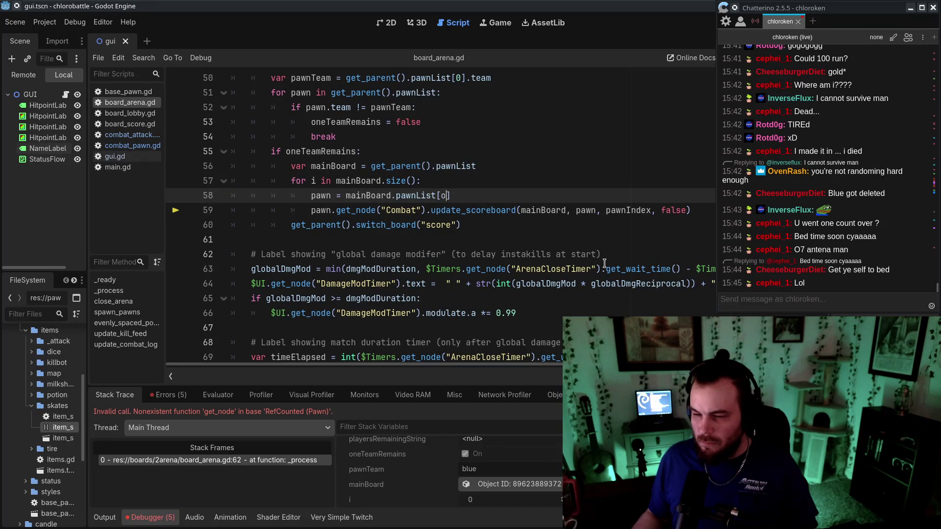
{"action": "key", "text": "ctrl+shift+z"}
{"action": "key", "text": "ctrl+shift+z"}
{"action": "key", "text": "ctrl+z"}
{"action": "key", "text": "ctrl+shift+z"}
{"action": "key", "text": "ctrl+z"}
{"action": "key", "text": "ctrl+z"}
{"action": "key", "text": "ctrl+z"}
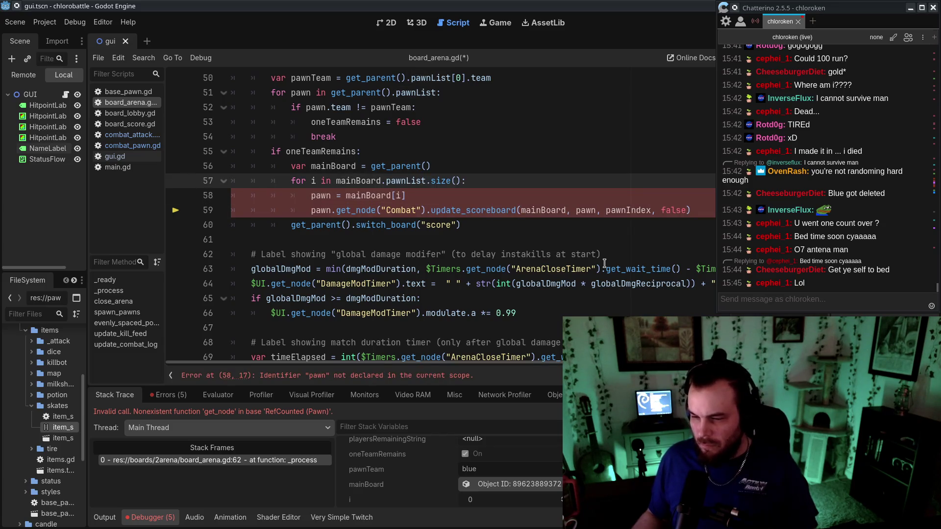
{"action": "key", "text": "ctrl+z"}
{"action": "key", "text": "ctrl+z"}
{"action": "key", "text": "ctrl+z"}
{"action": "key", "text": "ctrl+z"}
{"action": "key", "text": "ctrl+shift+z"}
Change the pawnList index and the update_scoreboard index to i-1, then save board_arena.gd
{"action": "left_click", "coordinate": [471, 196]}
{"action": "type", "text": "-1"}
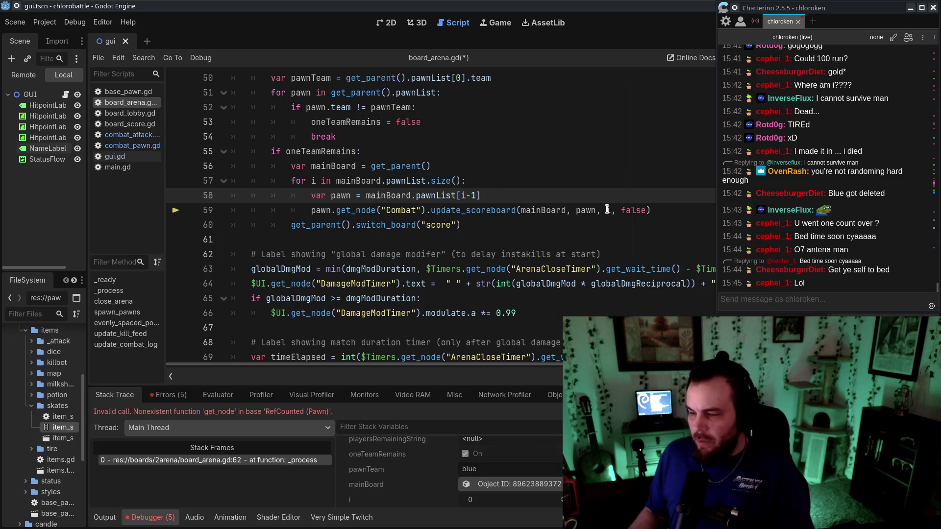
{"action": "left_click", "coordinate": [610, 210]}
{"action": "type", "text": "-1"}
{"action": "key", "text": "ctrl+s"}
{"action": "left_click", "coordinate": [514, 159]}
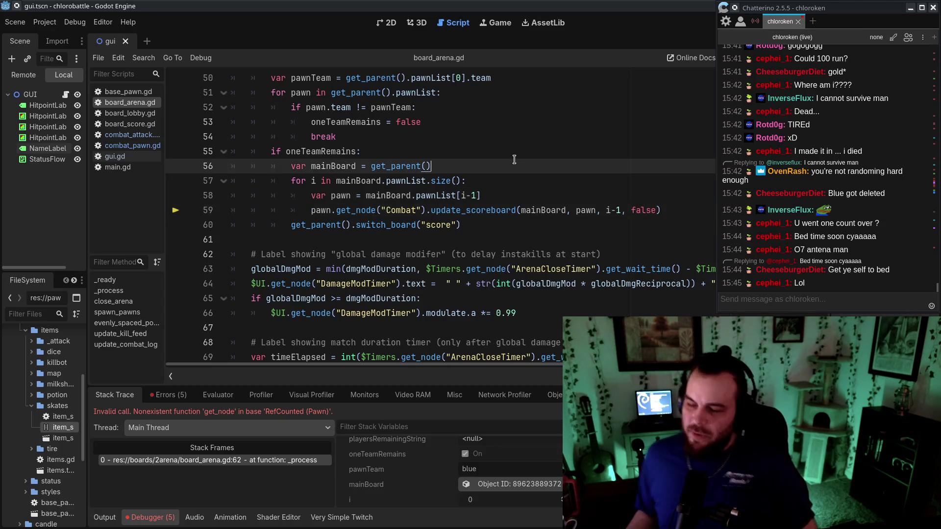
{"action": "scroll", "coordinate": [514, 160], "scroll_direction": "up", "scroll_amount": 3}
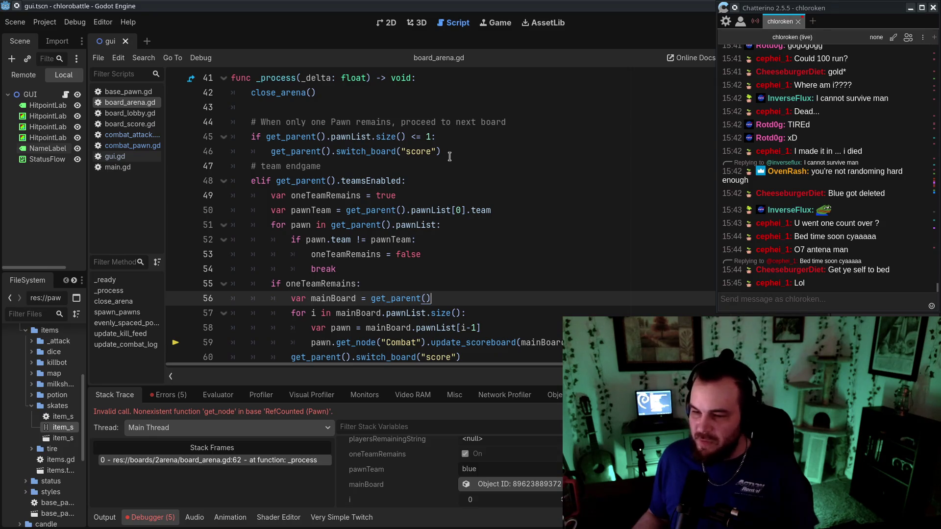
{"action": "left_click_drag", "start_coordinate": [343, 115], "coordinate": [535, 333]}
{"action": "left_click", "coordinate": [561, 222]}
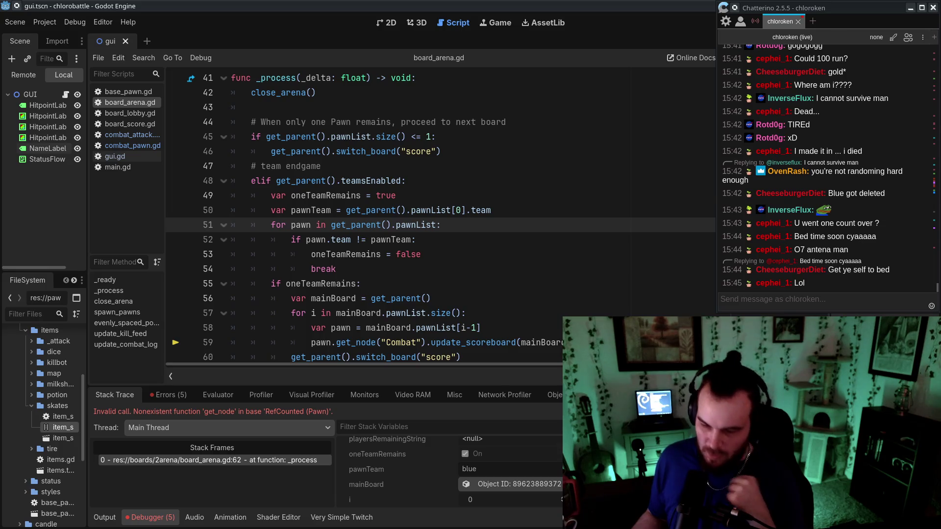
{"action": "scroll", "coordinate": [485, 263], "scroll_direction": "down", "scroll_amount": 3}
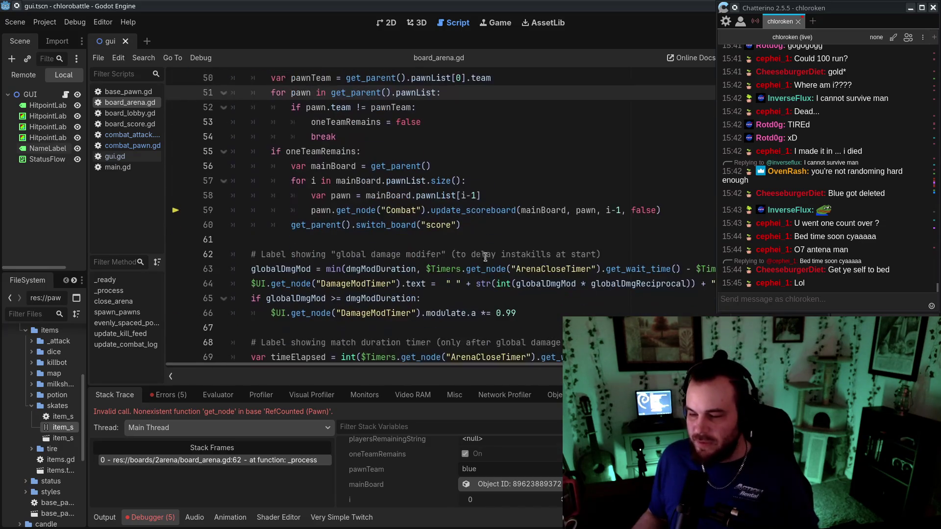
{"action": "scroll", "coordinate": [481, 224], "scroll_direction": "up", "scroll_amount": 2}
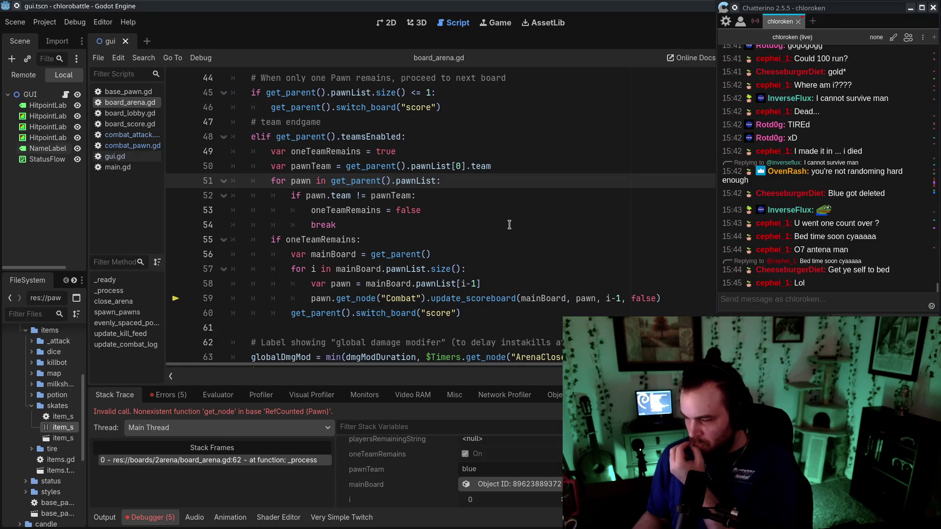
{"action": "key", "text": "F5"}
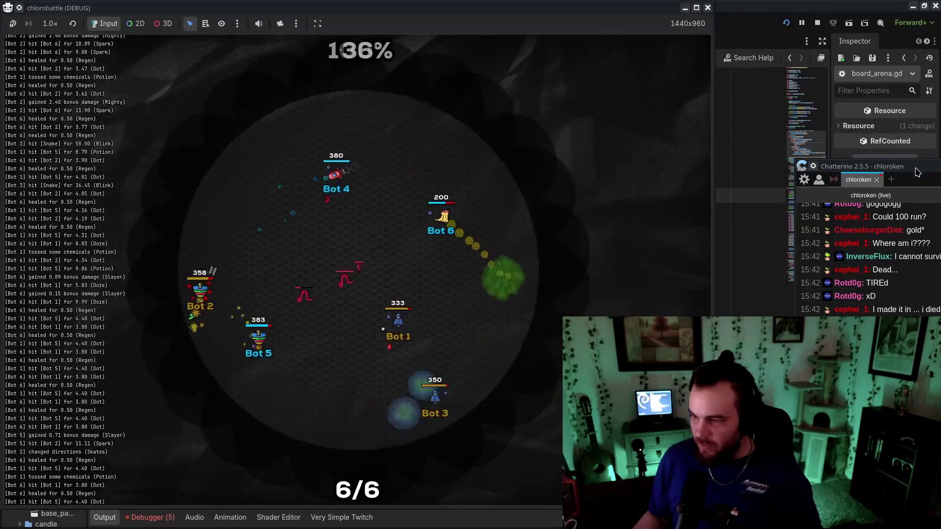
Move the chat window out of the way while the test match runs to the line 59 error
{"action": "mouse_move", "coordinate": [913, 166]}
{"action": "left_mouse_down"}
{"action": "mouse_move", "coordinate": [806, 36]}
{"action": "mouse_move", "coordinate": [835, 7]}
{"action": "left_mouse_up"}
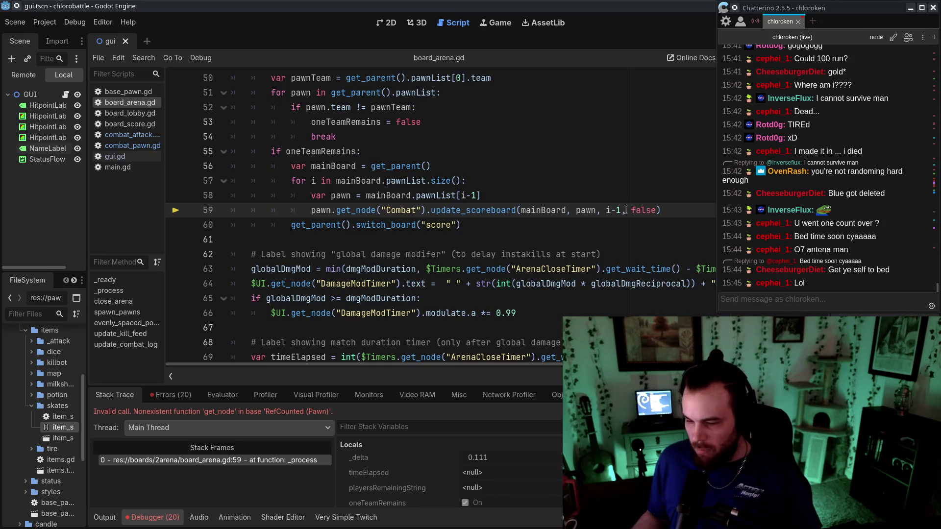
Inspect the team-endgame loop's update_scoreboard call in board_arena.gd, then switch to combat_attack.gd
{"action": "left_click", "coordinate": [621, 225]}
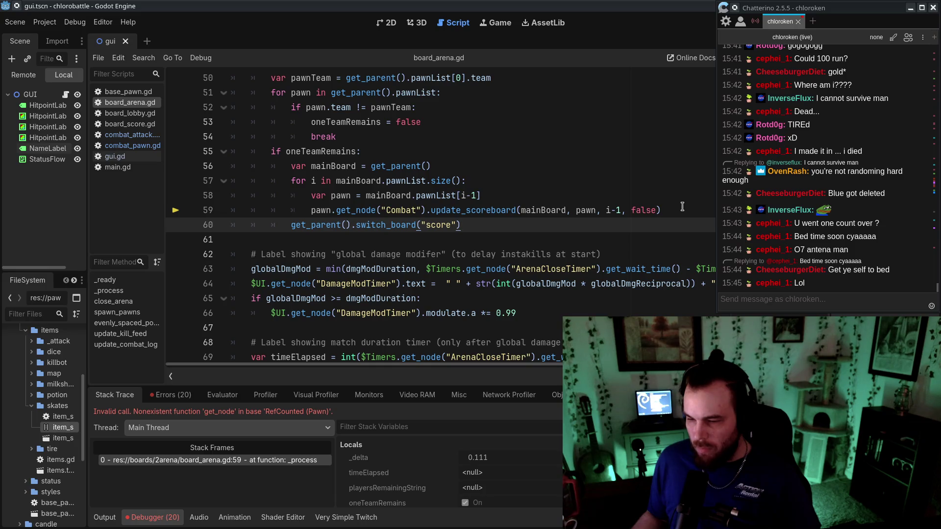
{"action": "left_click", "coordinate": [684, 205]}
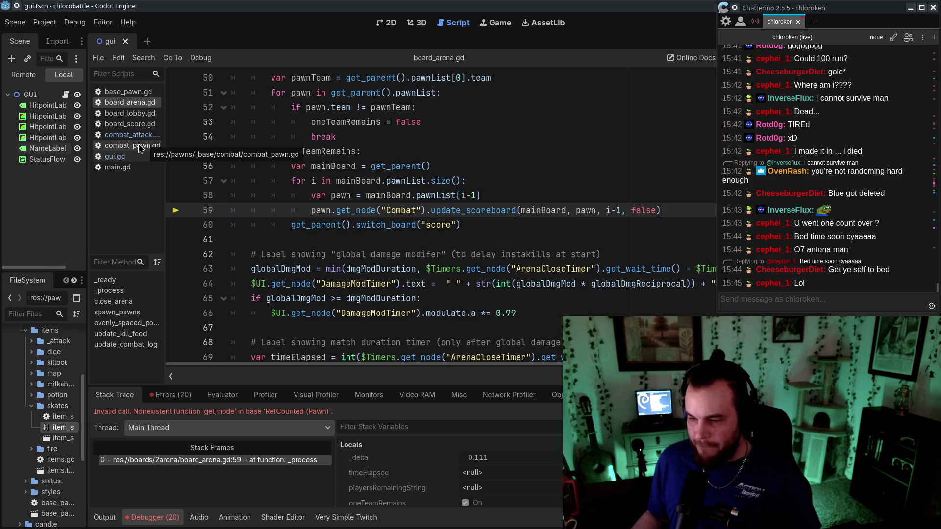
{"action": "left_click_drag", "start_coordinate": [538, 172], "coordinate": [578, 210]}
{"action": "left_click", "coordinate": [578, 210]}
{"action": "left_click_drag", "start_coordinate": [485, 196], "coordinate": [696, 217]}
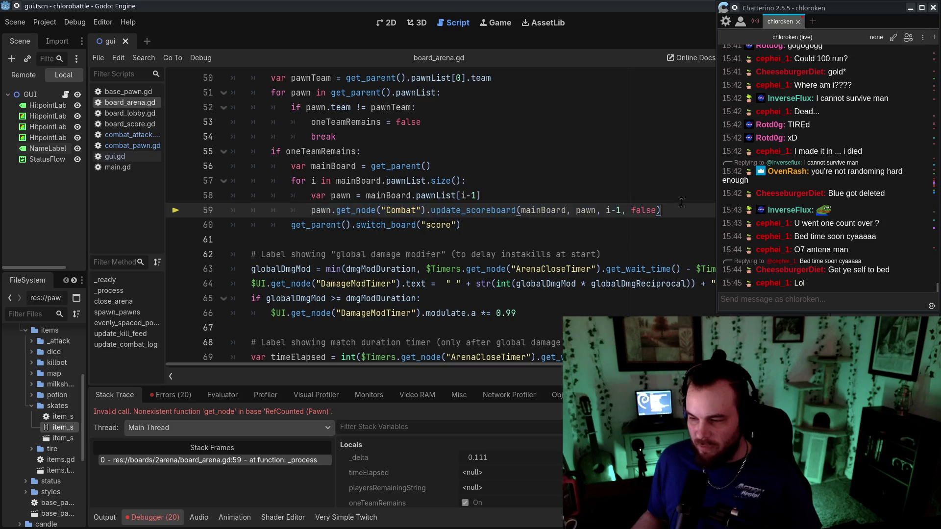
{"action": "double_click", "coordinate": [643, 210]}
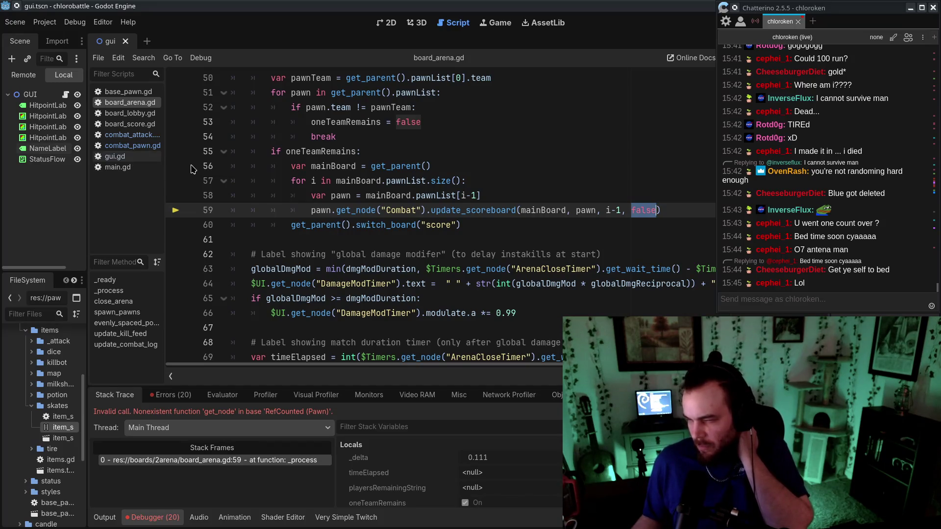
{"action": "left_click", "coordinate": [543, 224]}
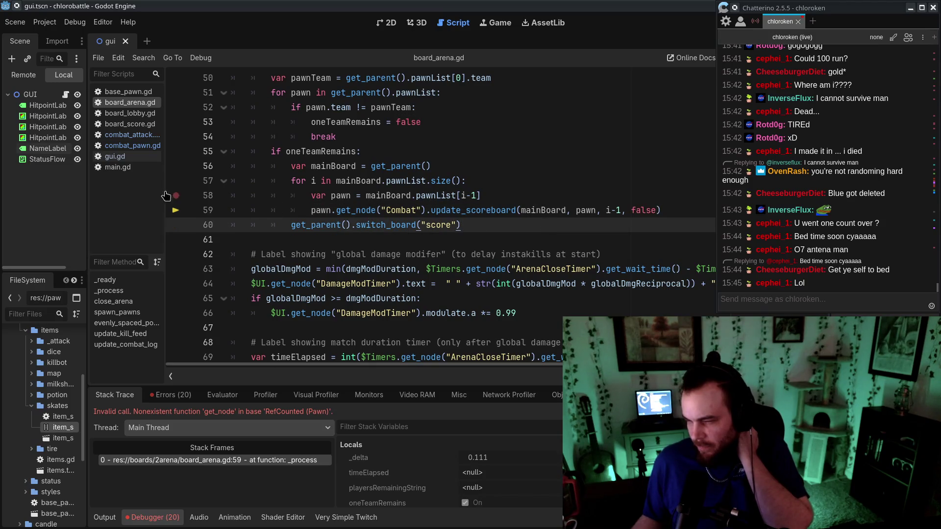
{"action": "left_click", "coordinate": [130, 135]}
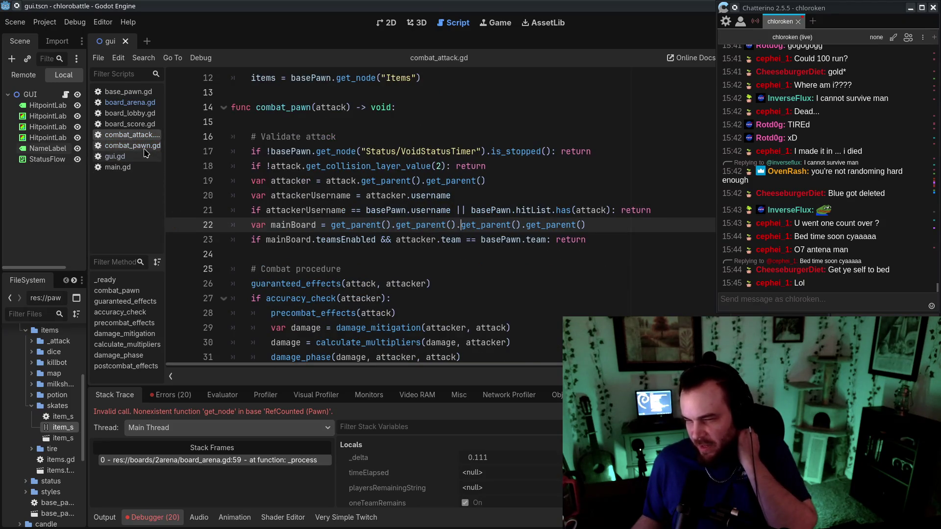
Review combat_pawn.gd's pawn_death and update_scoreboard code, then return to board_arena.gd
{"action": "left_click", "coordinate": [133, 146]}
{"action": "scroll", "coordinate": [531, 240], "scroll_direction": "down", "scroll_amount": 2}
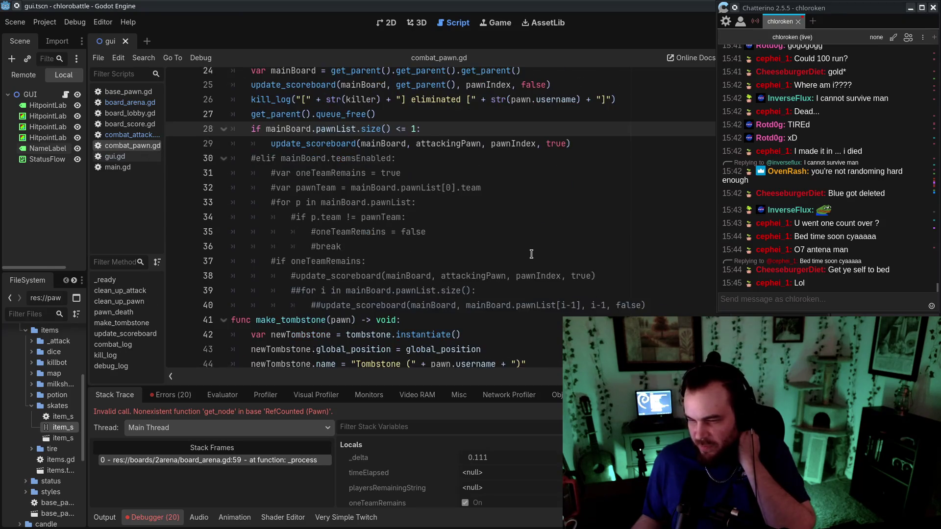
{"action": "scroll", "coordinate": [535, 252], "scroll_direction": "up", "scroll_amount": 2}
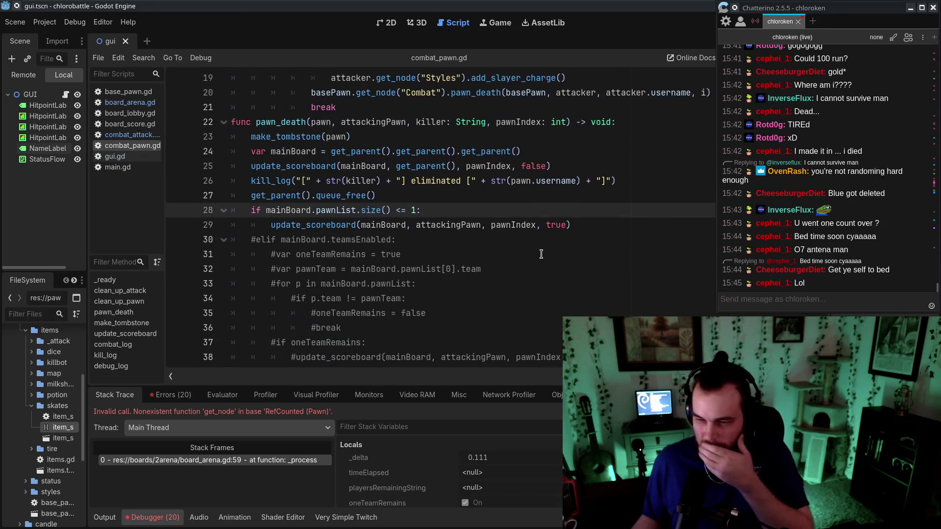
{"action": "scroll", "coordinate": [541, 254], "scroll_direction": "up", "scroll_amount": 4}
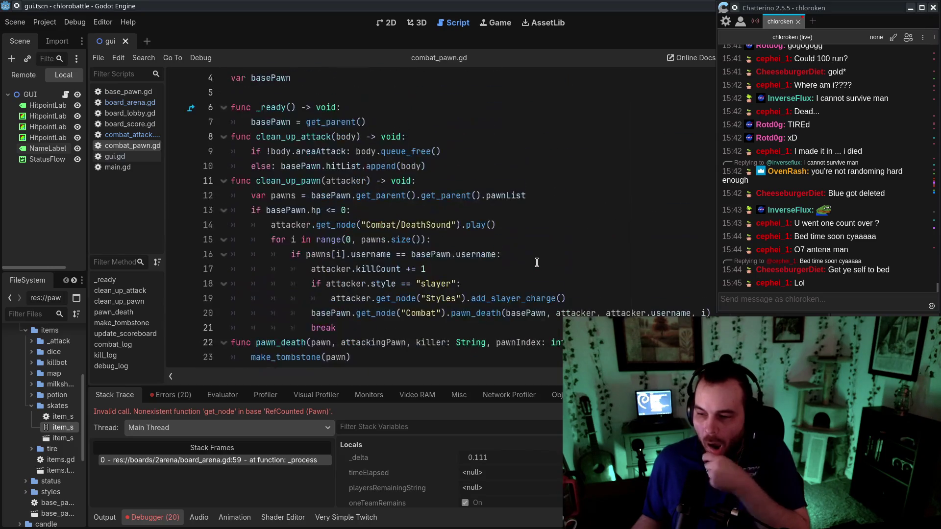
{"action": "scroll", "coordinate": [536, 260], "scroll_direction": "down", "scroll_amount": 7}
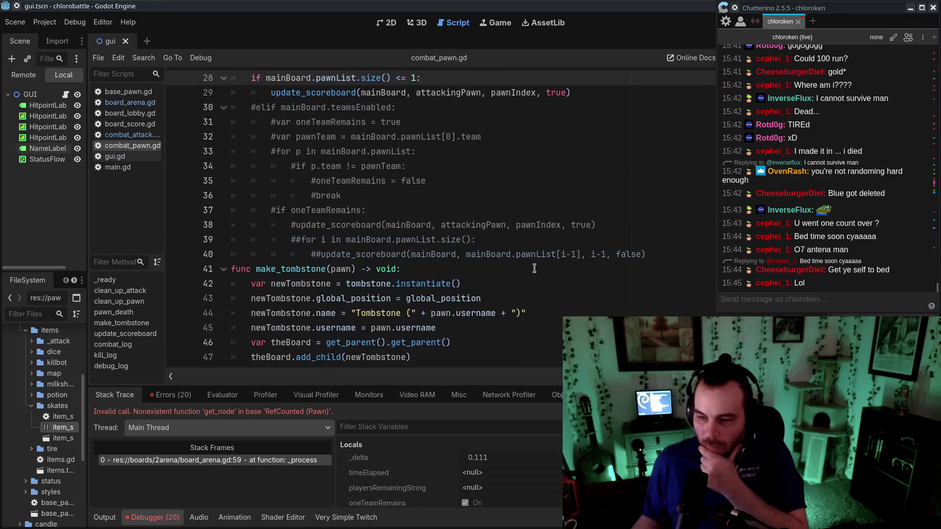
{"action": "scroll", "coordinate": [534, 268], "scroll_direction": "up", "scroll_amount": 3}
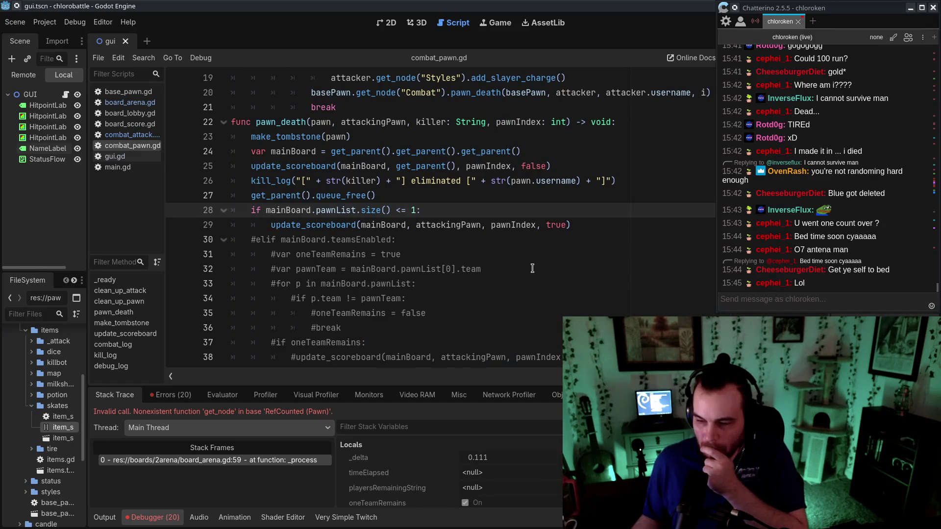
{"action": "scroll", "coordinate": [532, 269], "scroll_direction": "down", "scroll_amount": 8}
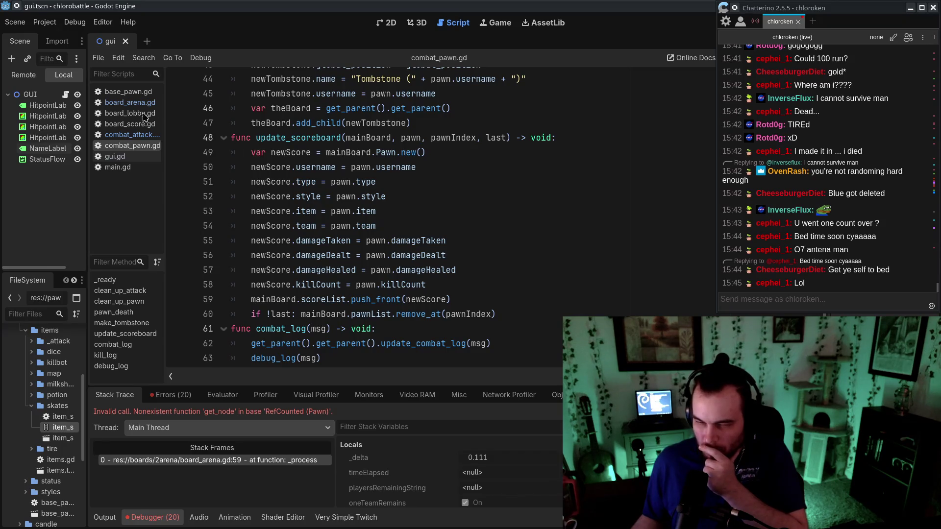
{"action": "left_click", "coordinate": [130, 102]}
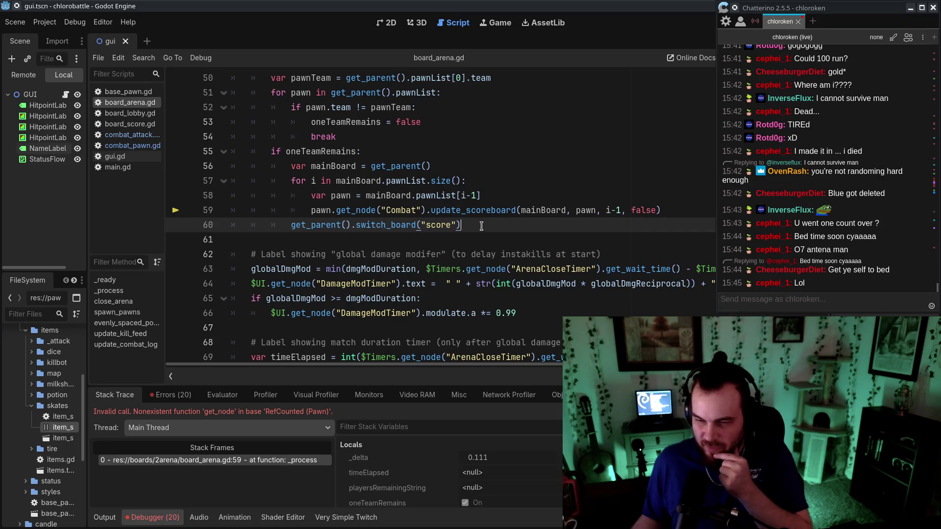
Rename the line 57 loop variable from i to pawn and delete the var pawn line
{"action": "scroll", "coordinate": [525, 267], "scroll_direction": "up", "scroll_amount": 3}
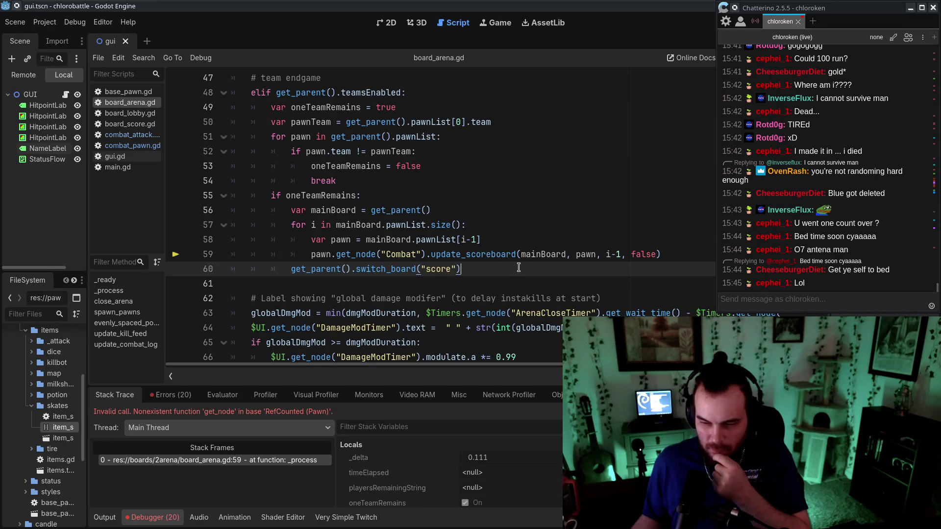
{"action": "double_click", "coordinate": [312, 224]}
{"action": "type", "text": "pawn"}
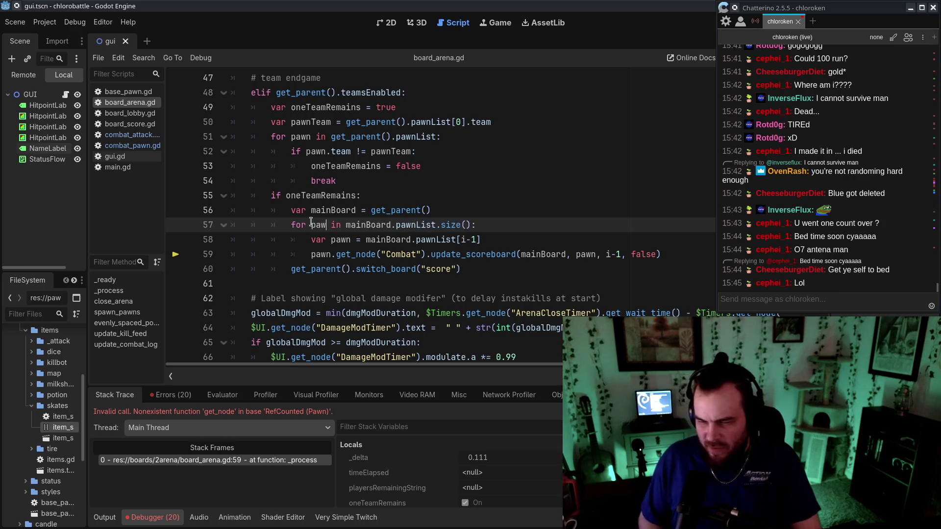
{"action": "double_click", "coordinate": [316, 224]}
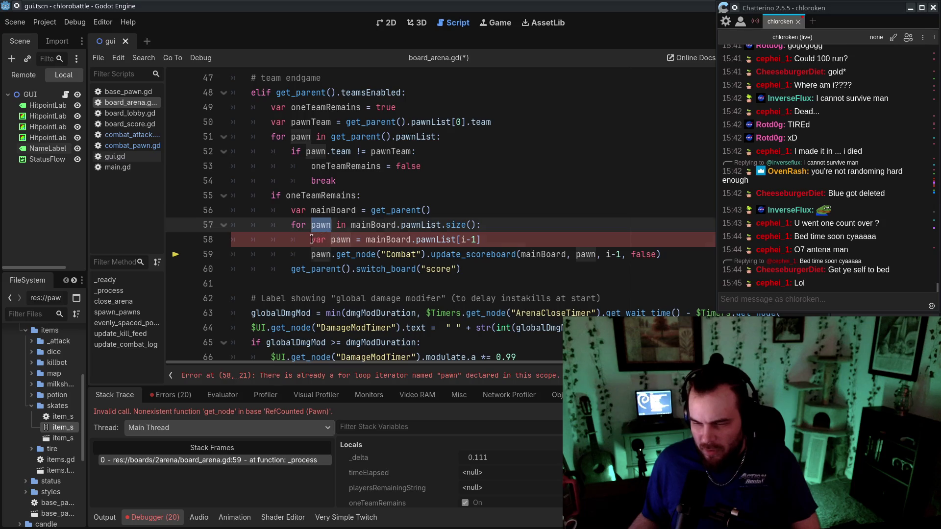
{"action": "triple_click", "coordinate": [312, 239]}
{"action": "key", "text": "BackSpace"}
{"action": "key", "text": "BackSpace"}
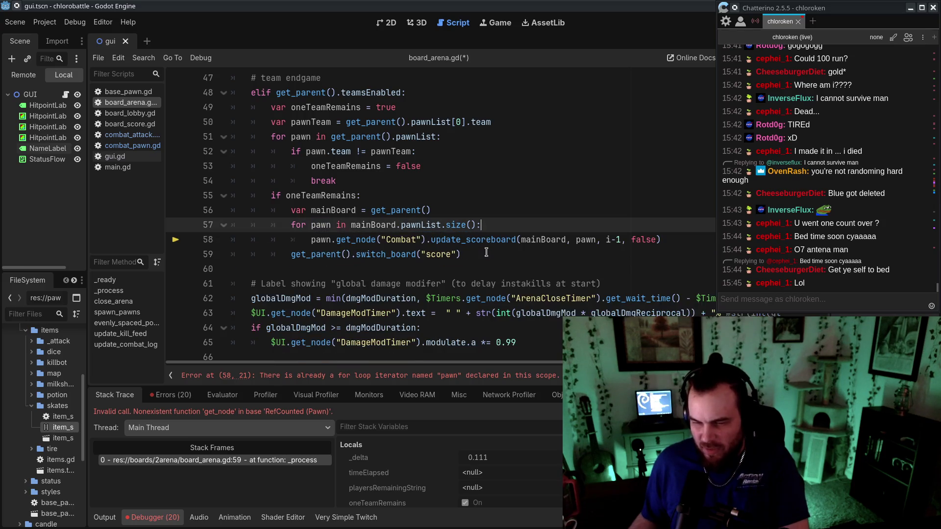
Check the pawnIndex parameter of update_scoreboard in combat_pawn.gd before editing the index argument
{"action": "left_click_drag", "start_coordinate": [606, 240], "coordinate": [619, 240]}
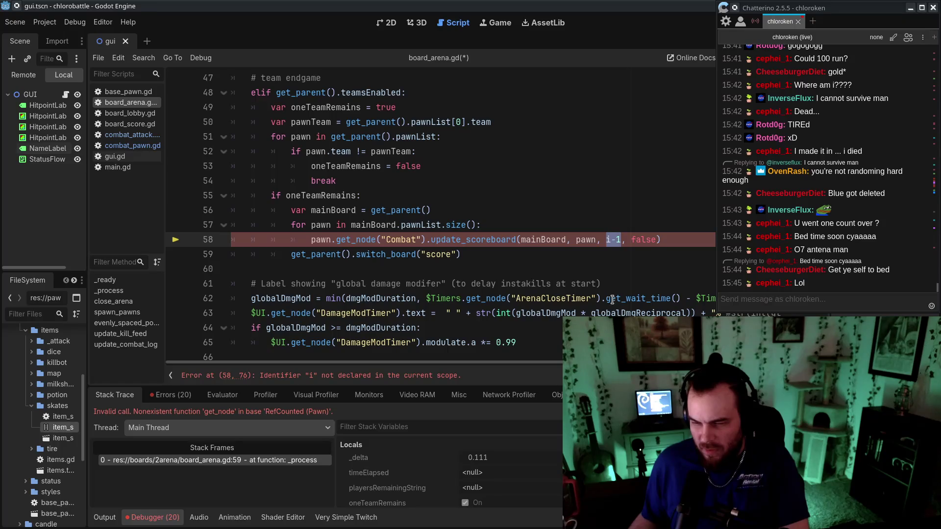
{"action": "left_click", "coordinate": [552, 221]}
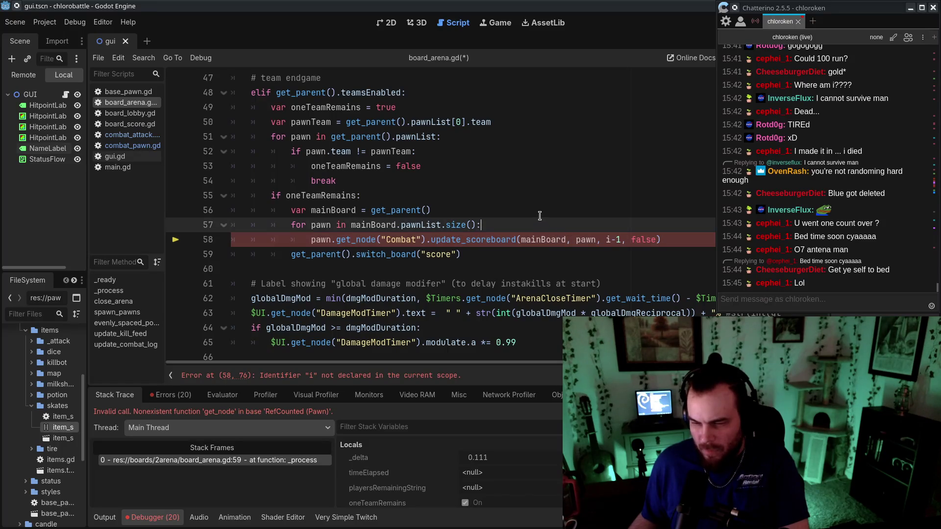
{"action": "left_click", "coordinate": [135, 145]}
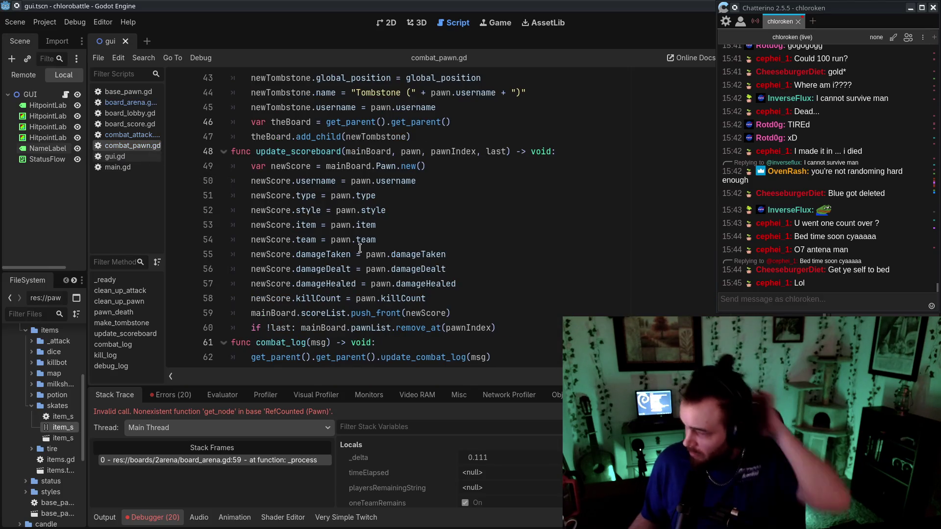
{"action": "double_click", "coordinate": [466, 152]}
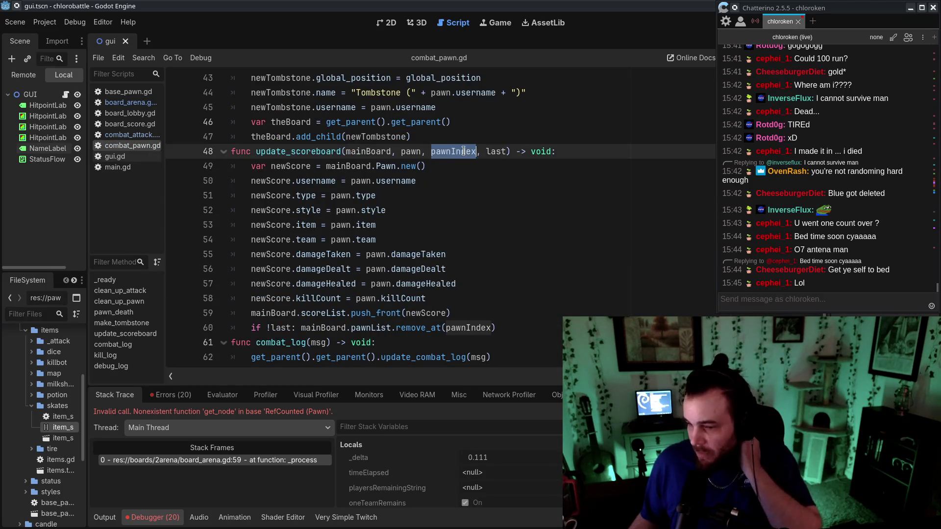
{"action": "left_click", "coordinate": [118, 156]}
{"action": "left_click", "coordinate": [130, 103]}
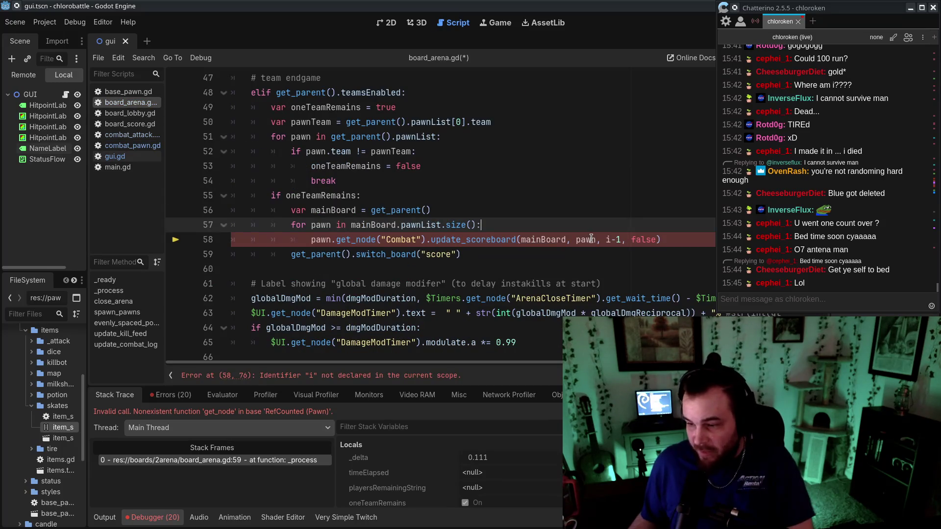
Replace the i-1 index argument with 0, save board_arena.gd, and launch a test run
{"action": "left_click", "coordinate": [620, 239]}
{"action": "key", "text": "BackSpace"}
{"action": "key", "text": "BackSpace"}
{"action": "key", "text": "BackSpace"}
{"action": "type", "text": "0"}
{"action": "left_click", "coordinate": [631, 266]}
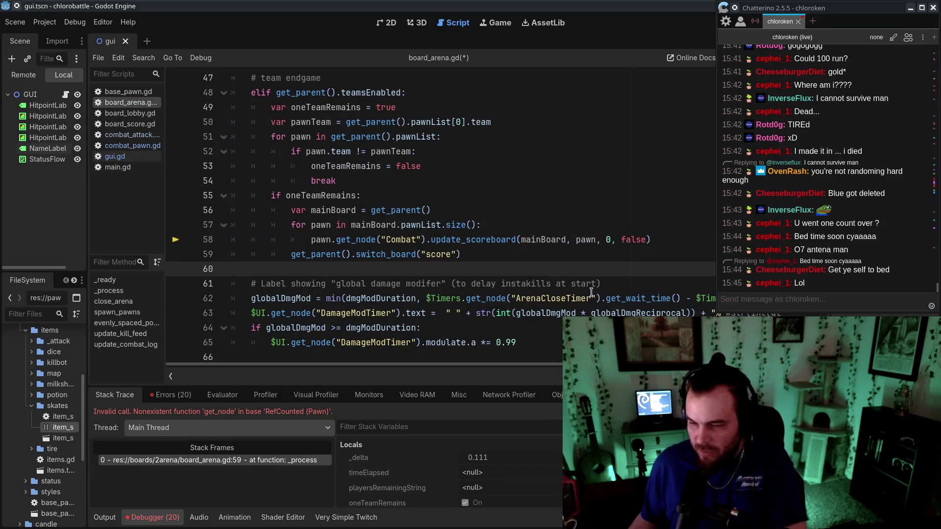
{"action": "key", "text": "ctrl+s"}
{"action": "left_click_drag", "start_coordinate": [816, 7], "coordinate": [866, 73]}
{"action": "left_click", "coordinate": [786, 23]}
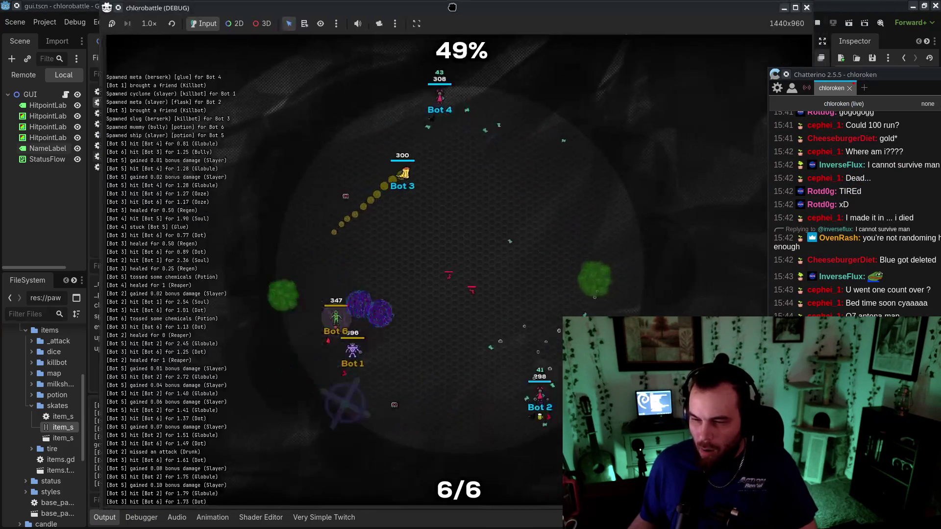
After the errored run, delete .size() on line 57 so the loop iterates mainBoard.pawnList
{"action": "key", "text": "alt+Tab"}
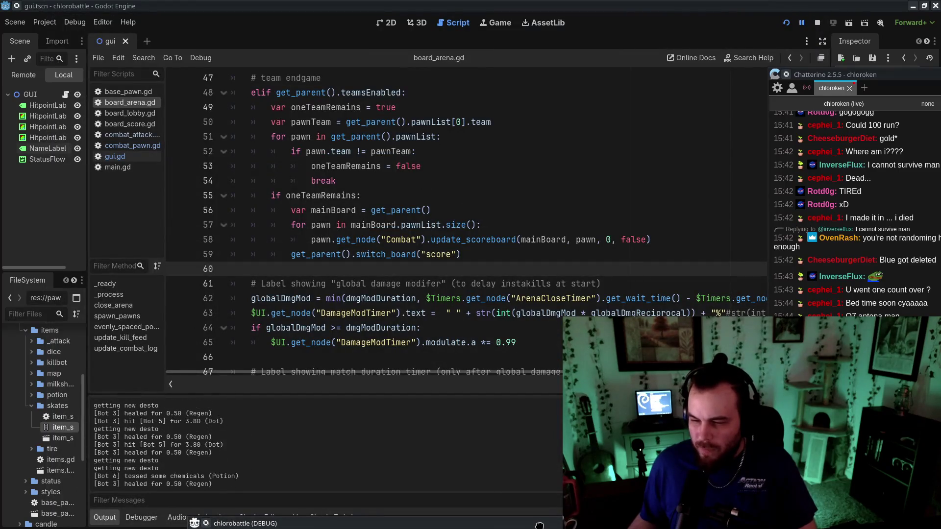
{"action": "mouse_move", "coordinate": [539, 525]}
{"action": "left_mouse_down"}
{"action": "mouse_move", "coordinate": [341, 3]}
{"action": "mouse_move", "coordinate": [354, 3]}
{"action": "left_mouse_up"}
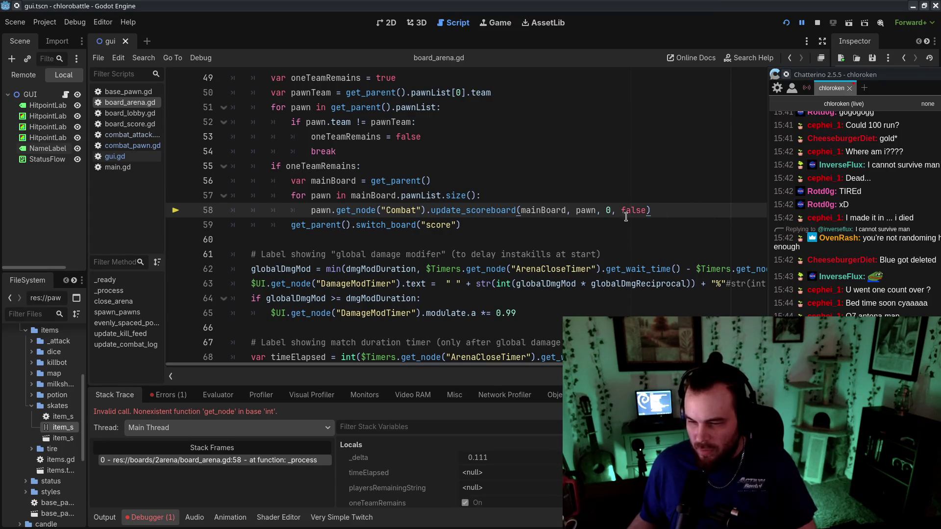
{"action": "left_click_drag", "start_coordinate": [443, 196], "coordinate": [476, 195]}
{"action": "key", "text": "BackSpace"}
Rerun the game and examine the get_node error at board_arena.gd line 58
{"action": "left_click", "coordinate": [784, 23]}
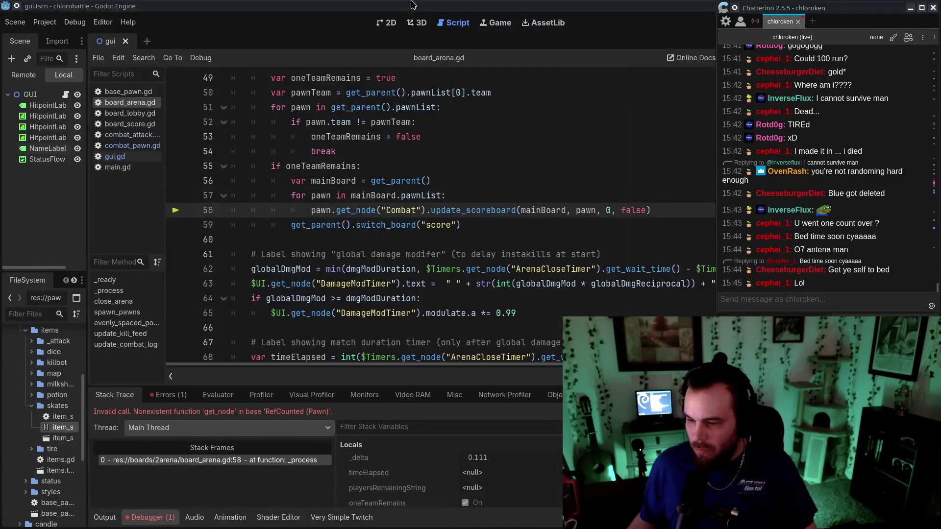
{"action": "left_click", "coordinate": [615, 233]}
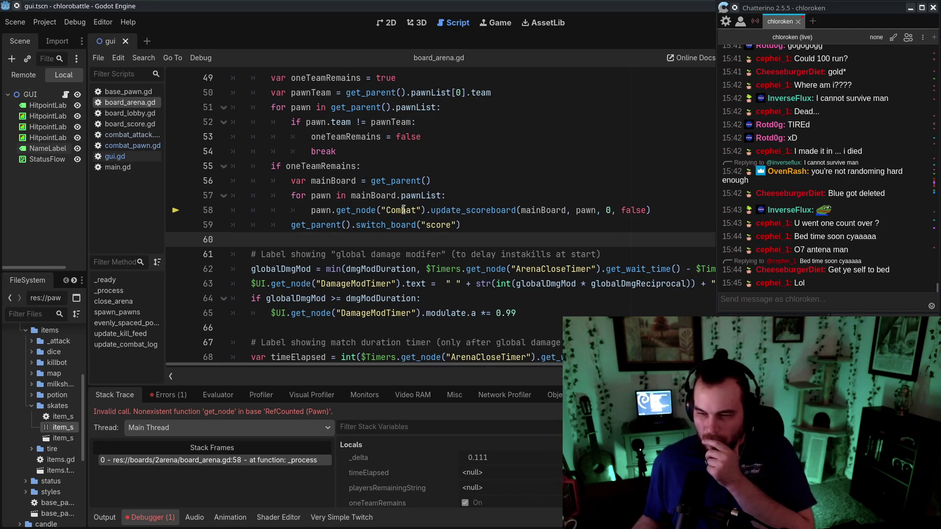
{"action": "scroll", "coordinate": [427, 236], "scroll_direction": "up", "scroll_amount": 15}
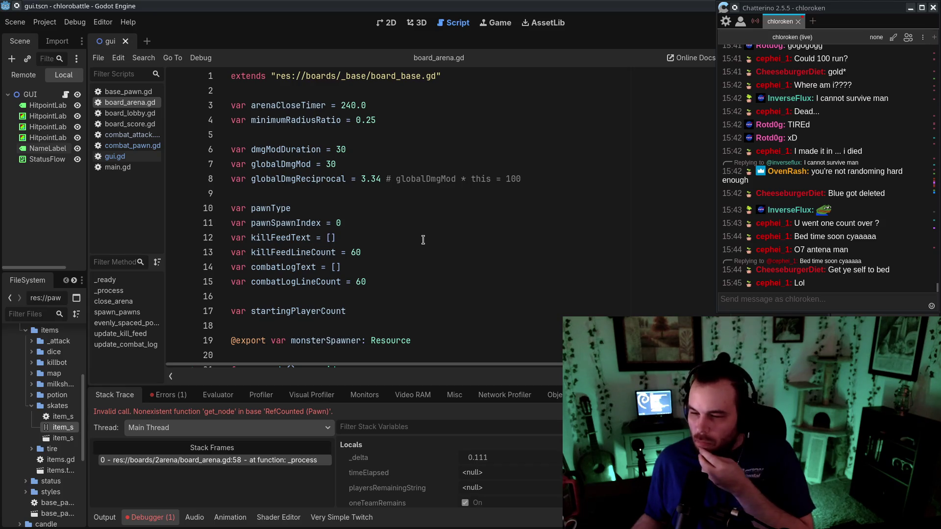
{"action": "scroll", "coordinate": [423, 239], "scroll_direction": "down", "scroll_amount": 9}
{"action": "scroll", "coordinate": [414, 250], "scroll_direction": "down", "scroll_amount": 19}
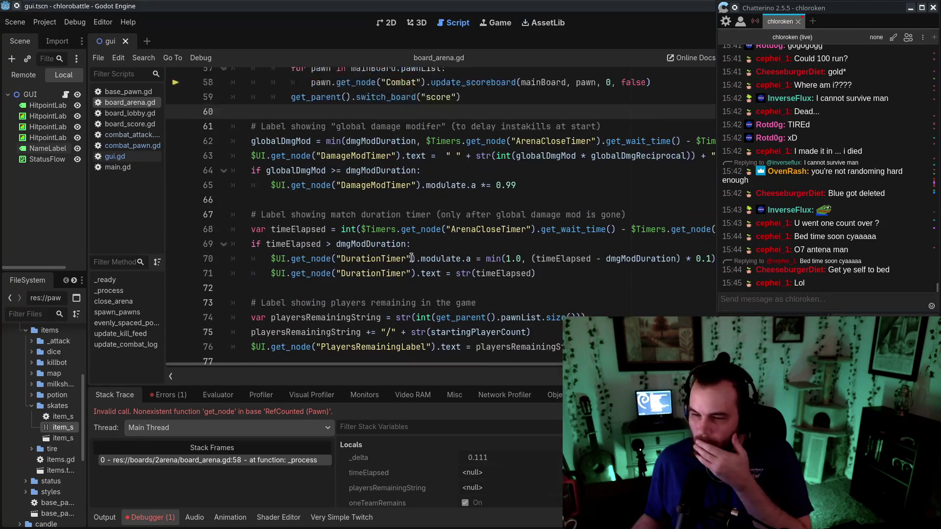
{"action": "scroll", "coordinate": [409, 261], "scroll_direction": "down", "scroll_amount": 14}
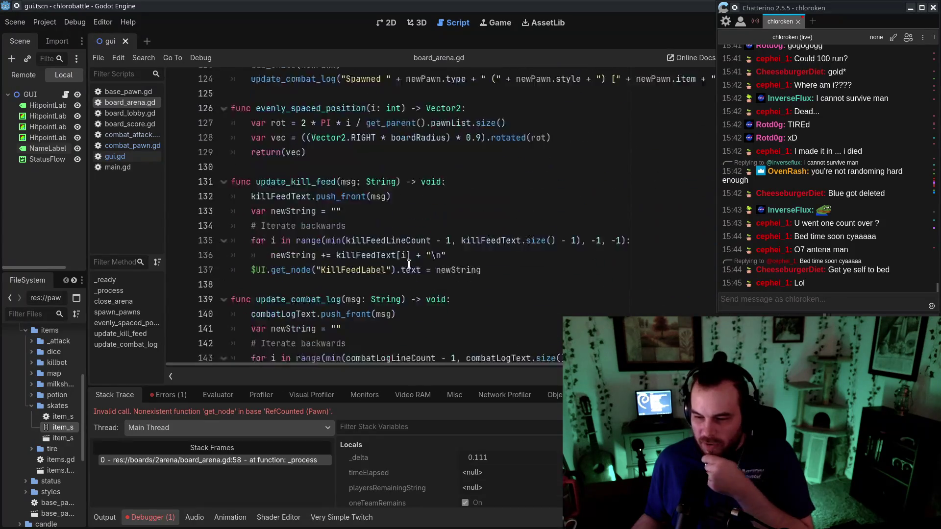
Browse gui.gd, combat_pawn.gd, board_lobby.gd and base_pawn.gd, then return to board_arena.gd
{"action": "left_click", "coordinate": [115, 156]}
{"action": "left_click", "coordinate": [132, 145]}
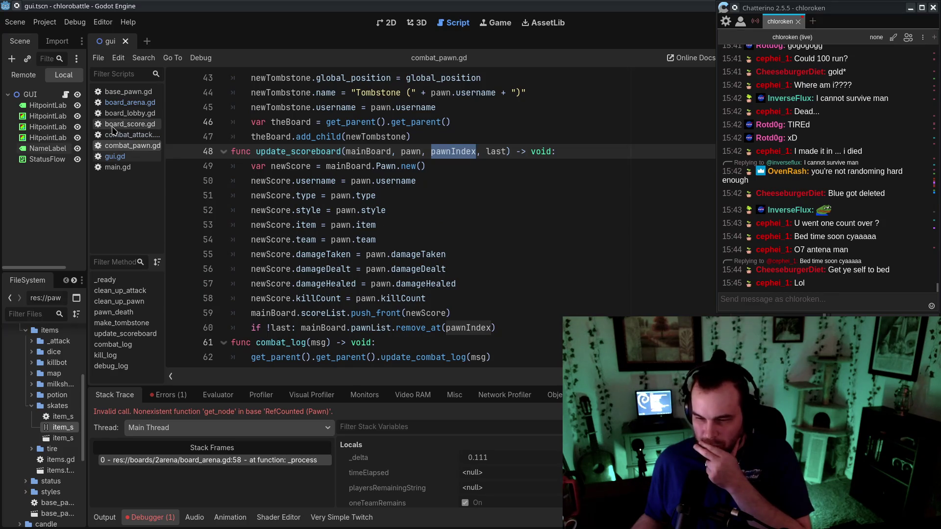
{"action": "left_click", "coordinate": [130, 114]}
{"action": "left_click", "coordinate": [130, 102]}
{"action": "scroll", "coordinate": [608, 262], "scroll_direction": "up", "scroll_amount": 16}
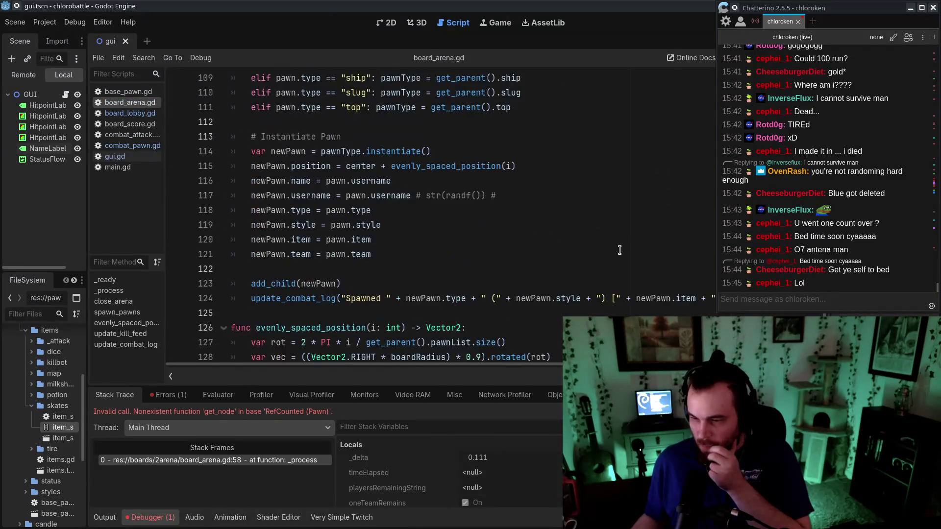
{"action": "left_click", "coordinate": [129, 91]}
{"action": "scroll", "coordinate": [227, 156], "scroll_direction": "up", "scroll_amount": 3}
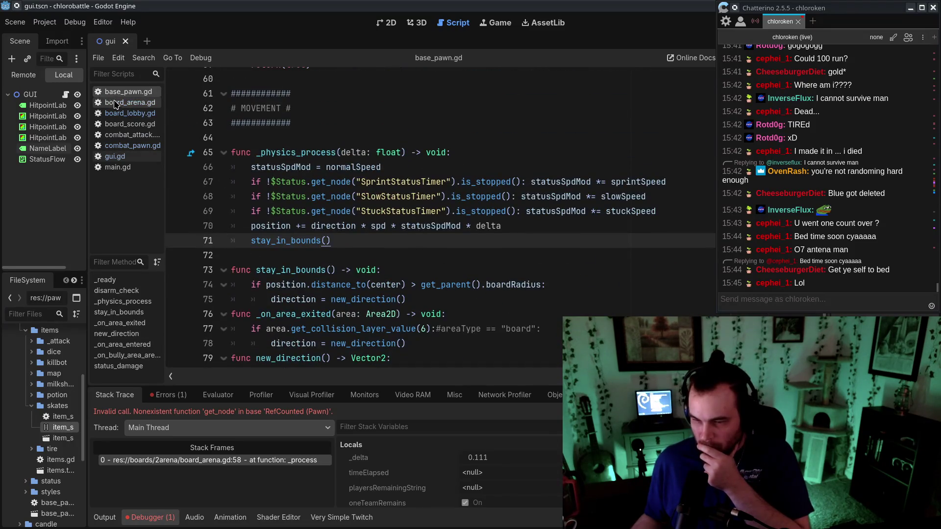
{"action": "left_click", "coordinate": [130, 102]}
{"action": "scroll", "coordinate": [426, 238], "scroll_direction": "down", "scroll_amount": 5}
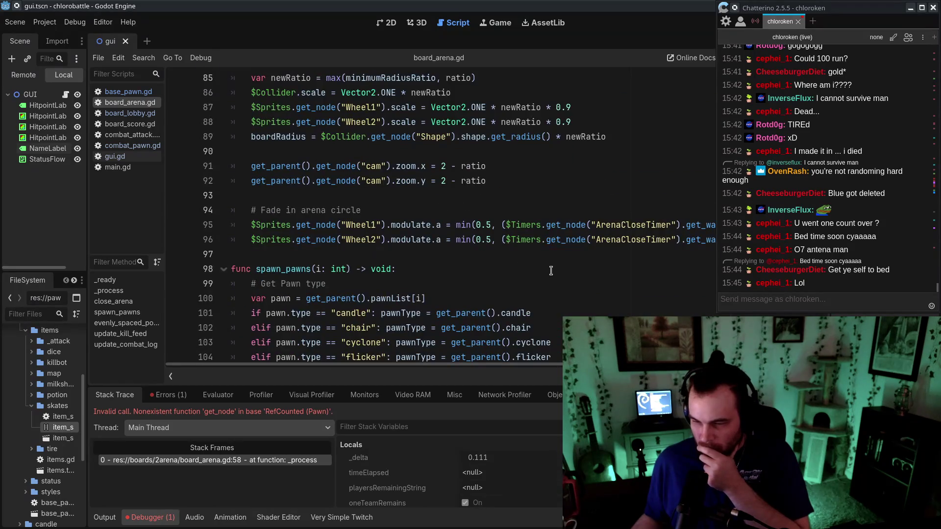
{"action": "scroll", "coordinate": [551, 270], "scroll_direction": "up", "scroll_amount": 13}
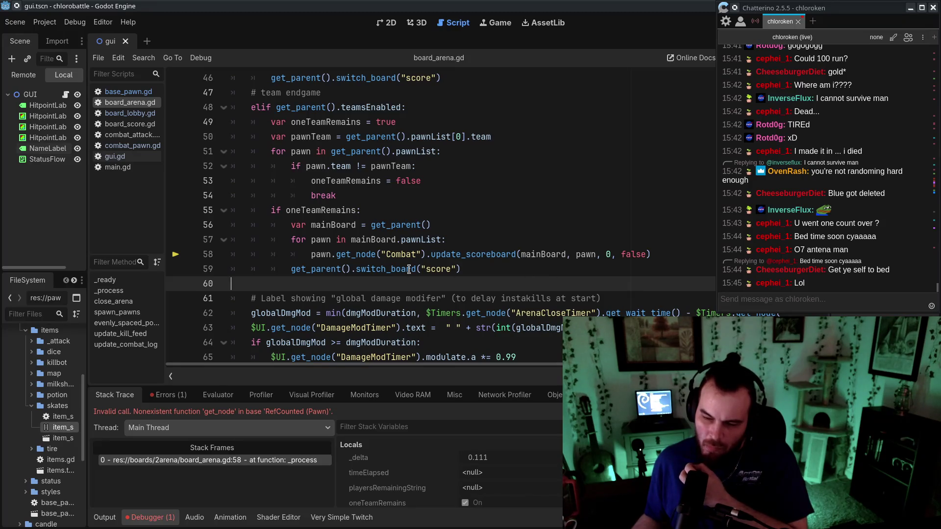
Rename the loop variable back to i and pass i-1 as the update_scoreboard index
{"action": "double_click", "coordinate": [325, 240]}
{"action": "type", "text": "i"}
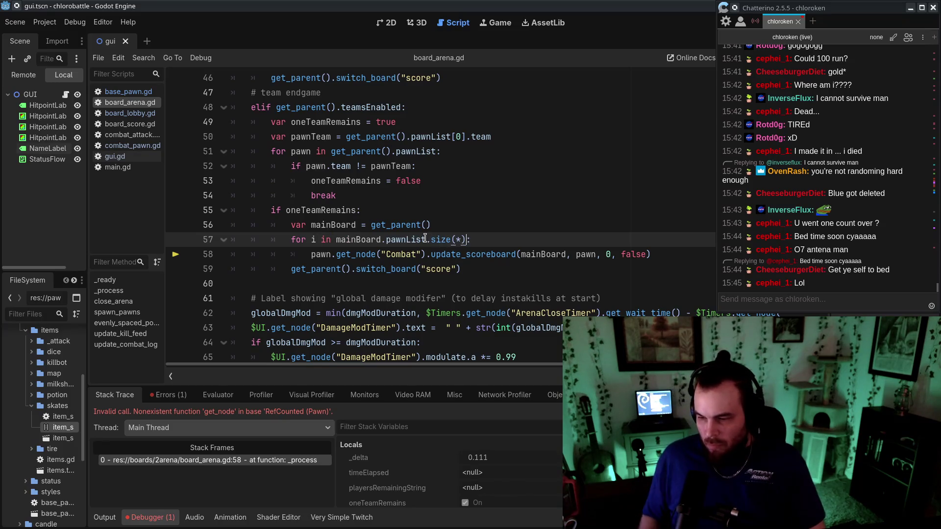
{"action": "mouse_move", "coordinate": [418, 228]}
{"action": "left_click", "coordinate": [608, 254]}
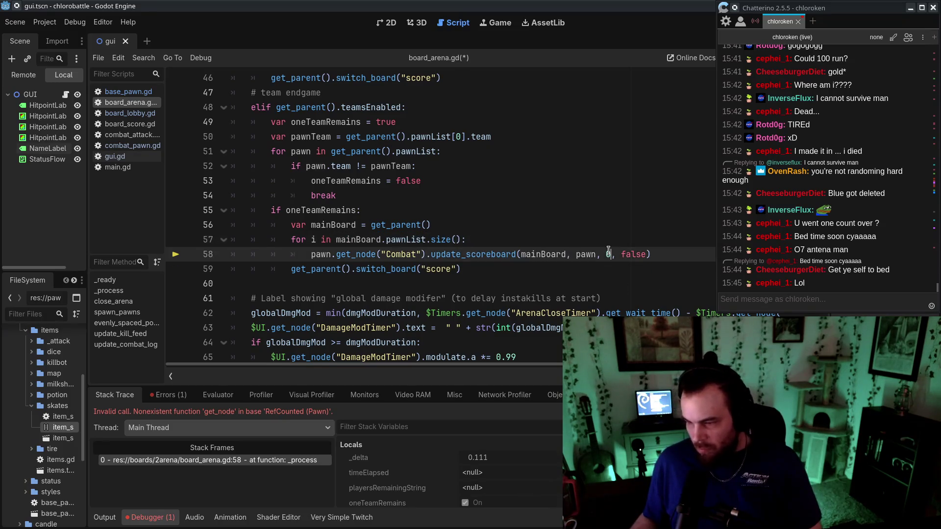
{"action": "type", "text": "0"}
{"action": "key", "text": "BackSpace"}
{"action": "type", "text": "1"}
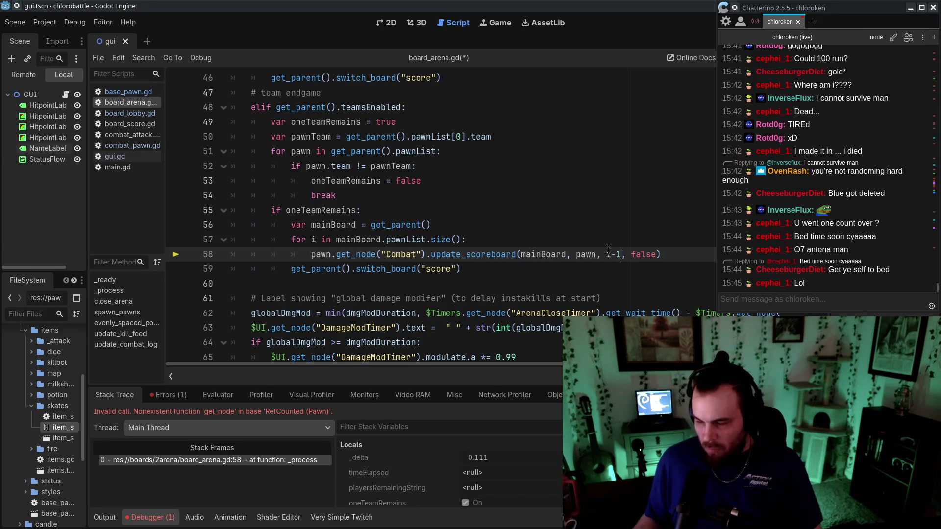
Insert 'var pawn = mainBoard.pawnList[i-1]' as the first line inside the for loop
{"action": "left_click", "coordinate": [594, 219]}
{"action": "left_click", "coordinate": [482, 240]}
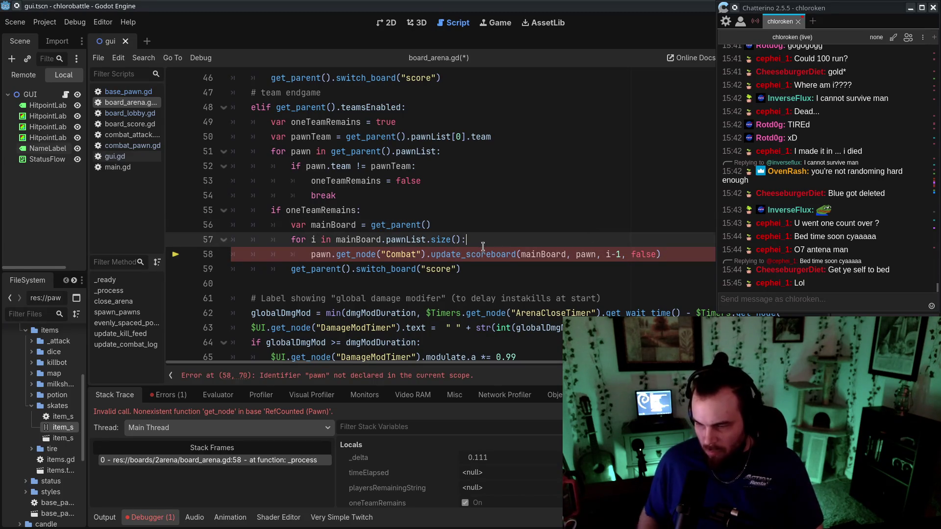
{"action": "key", "text": "Return"}
{"action": "type", "text": "varp"}
{"action": "key", "text": "BackSpace"}
{"action": "type", "text": "pawn = "}
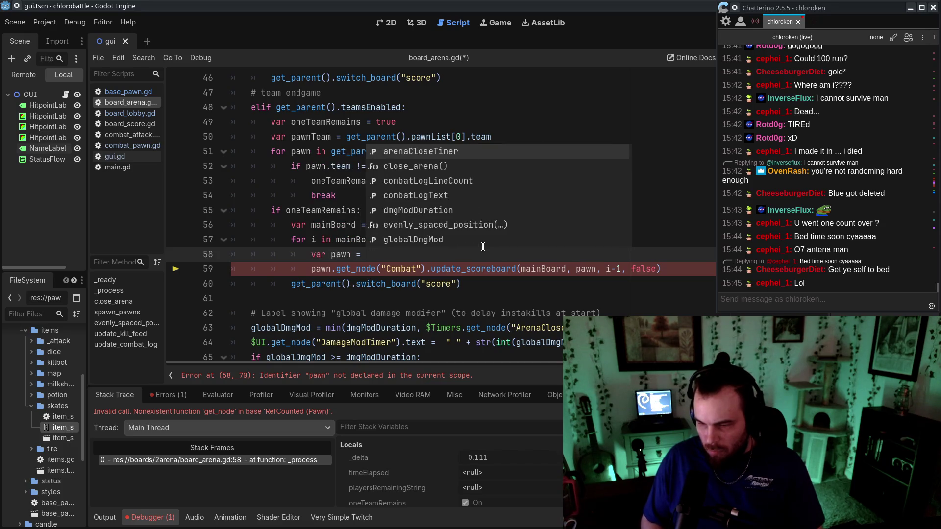
{"action": "type", "text": "mainBoard.pawnList"}
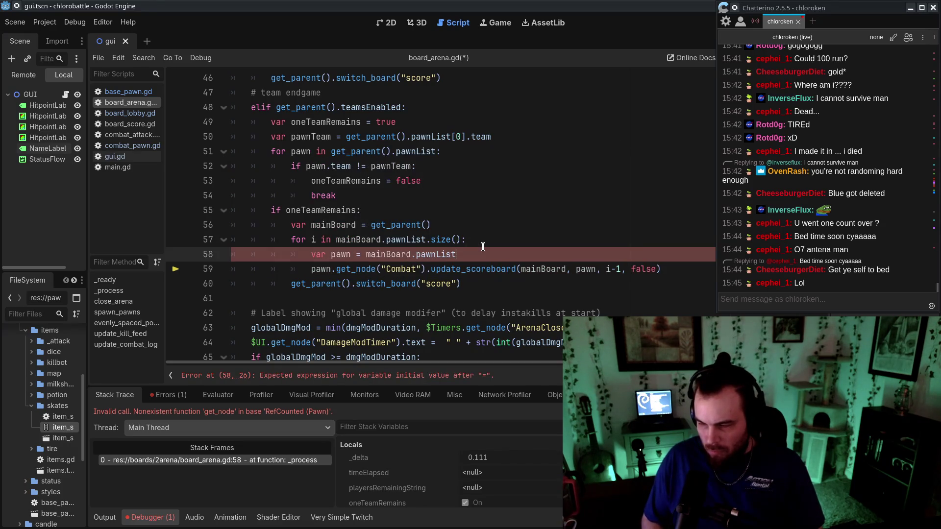
{"action": "type", "text": "[i-1"}
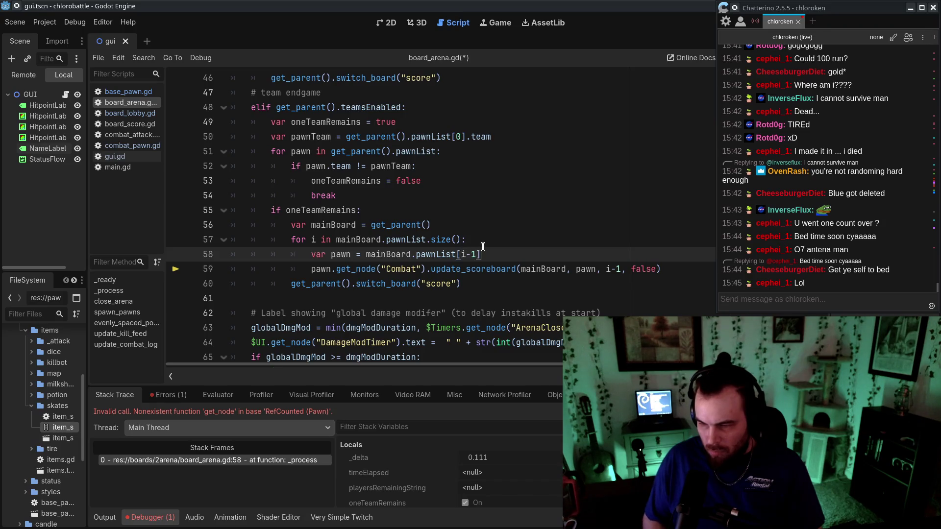
{"action": "key", "text": "Up"}
{"action": "key", "text": "Up"}
{"action": "key", "text": "Up"}
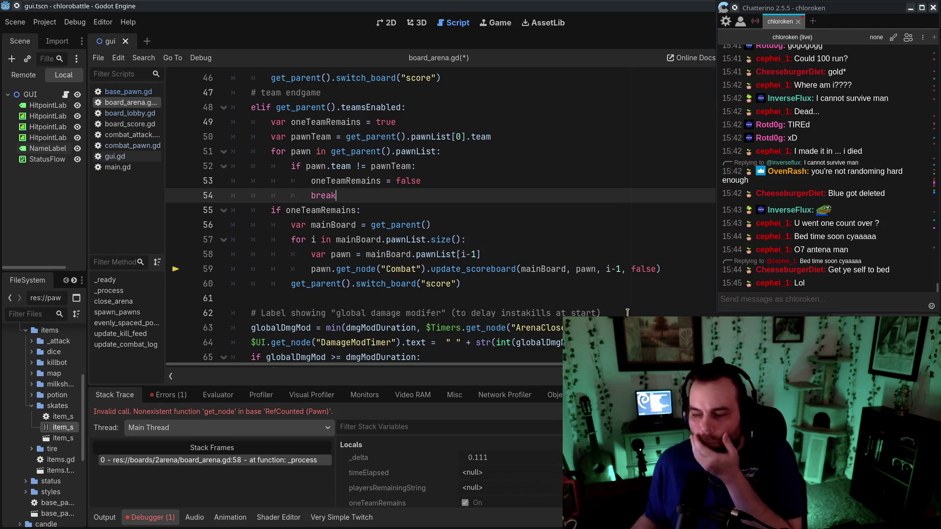
Review the new lookup and scoreboard lines, then run the game with F5
{"action": "left_click", "coordinate": [607, 278]}
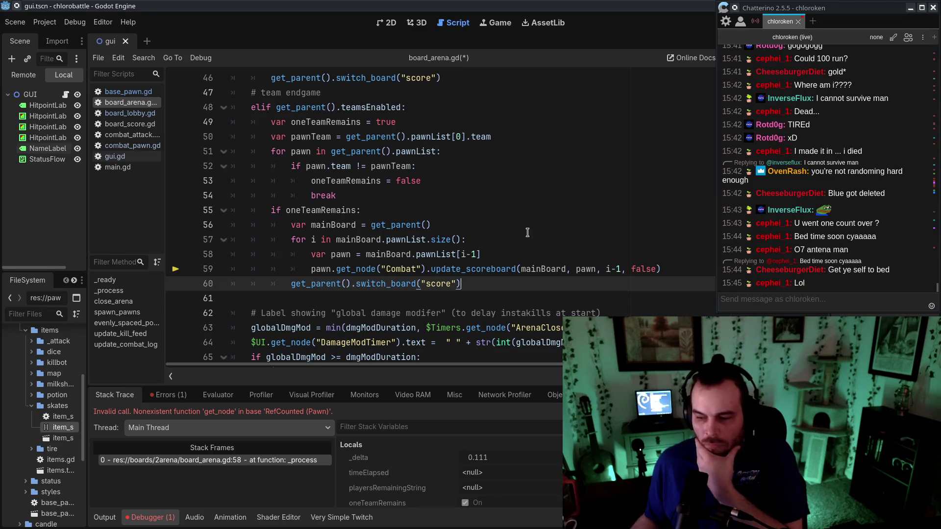
{"action": "mouse_move", "coordinate": [492, 250]}
{"action": "left_mouse_down"}
{"action": "mouse_move", "coordinate": [470, 231]}
{"action": "mouse_move", "coordinate": [679, 273]}
{"action": "left_mouse_up"}
{"action": "left_click", "coordinate": [569, 258]}
{"action": "left_click_drag", "start_coordinate": [509, 255], "coordinate": [657, 270]}
{"action": "left_click", "coordinate": [655, 273]}
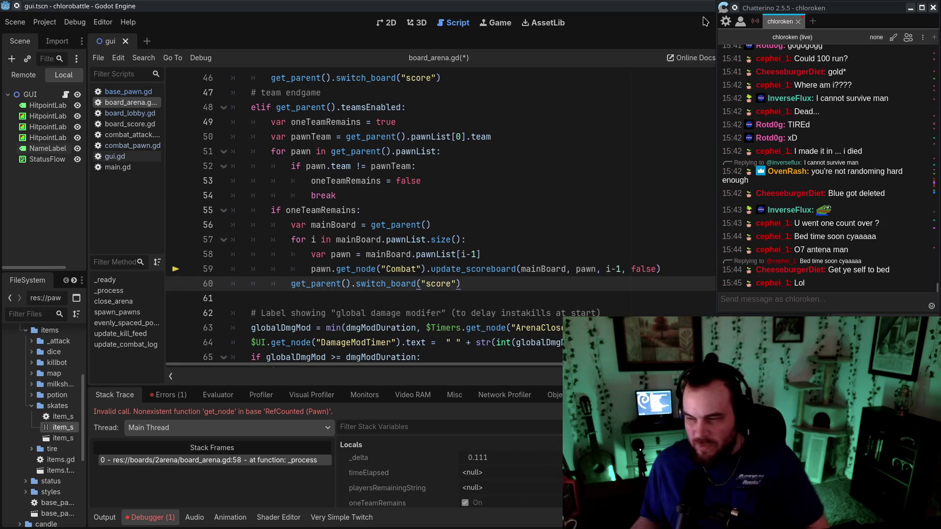
{"action": "key", "text": "F5"}
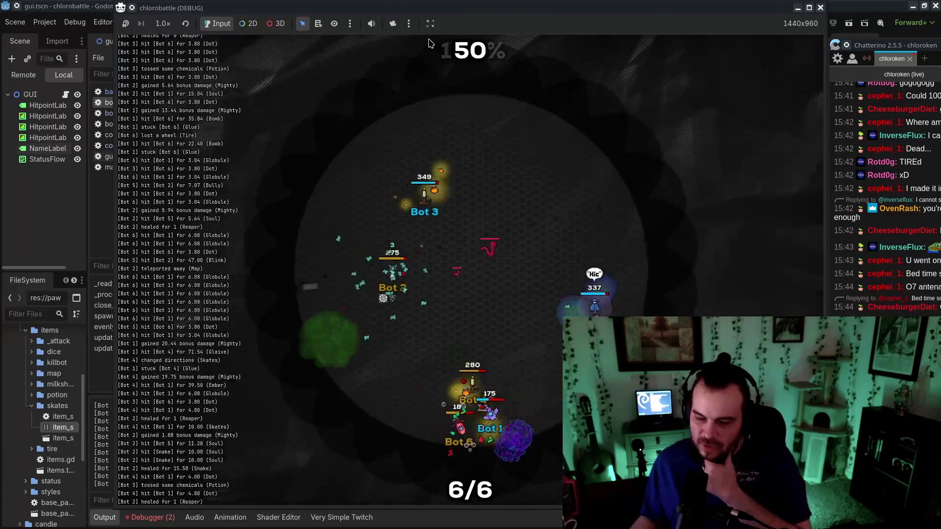
Push the game window to the left screen edge while the match plays out
{"action": "left_click_drag", "start_coordinate": [411, 3], "coordinate": [298, 2]}
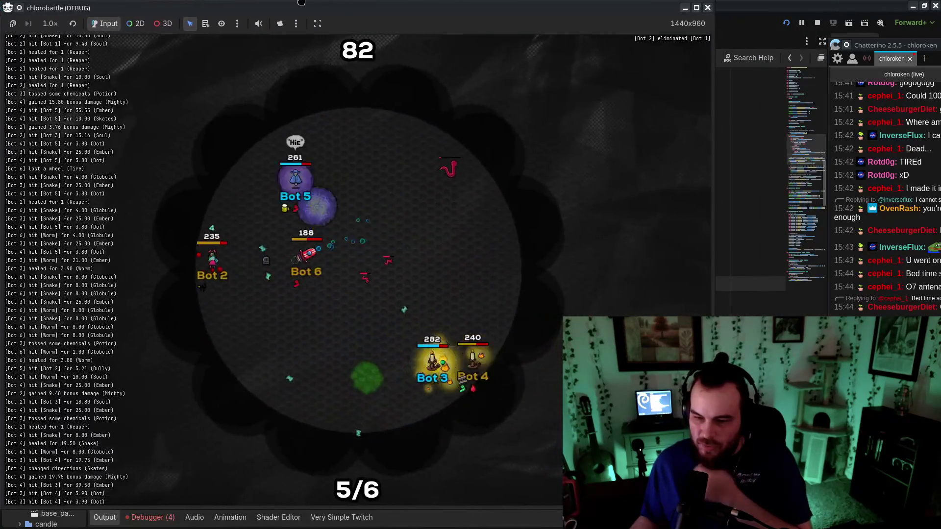
{"action": "left_click_drag", "start_coordinate": [880, 39], "coordinate": [782, 3]}
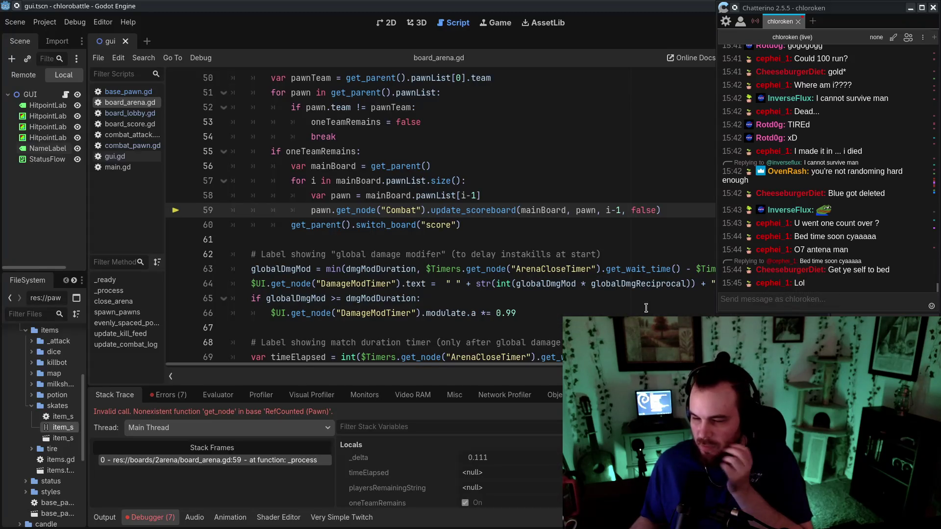
Check the seven logged errors, then show combat_pawn.gd scrolled up to pawn_death
{"action": "left_click", "coordinate": [164, 396]}
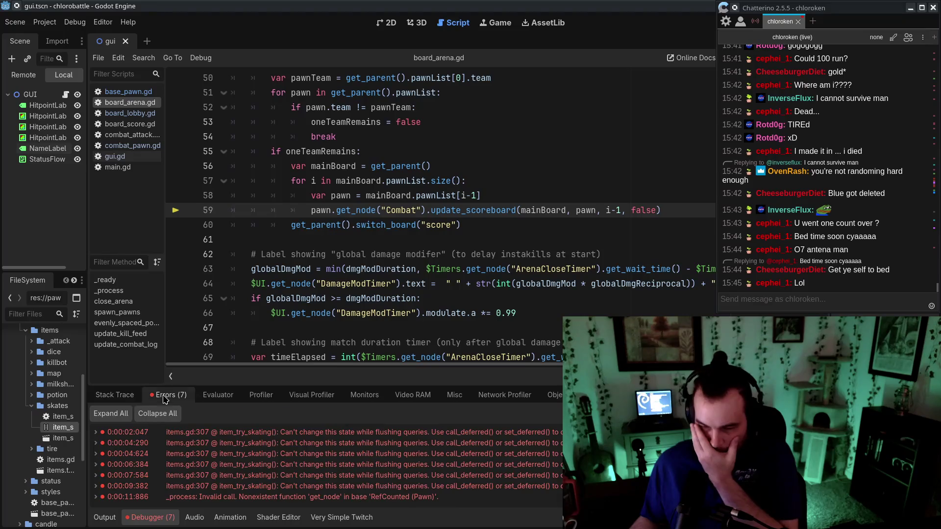
{"action": "left_click", "coordinate": [115, 397]}
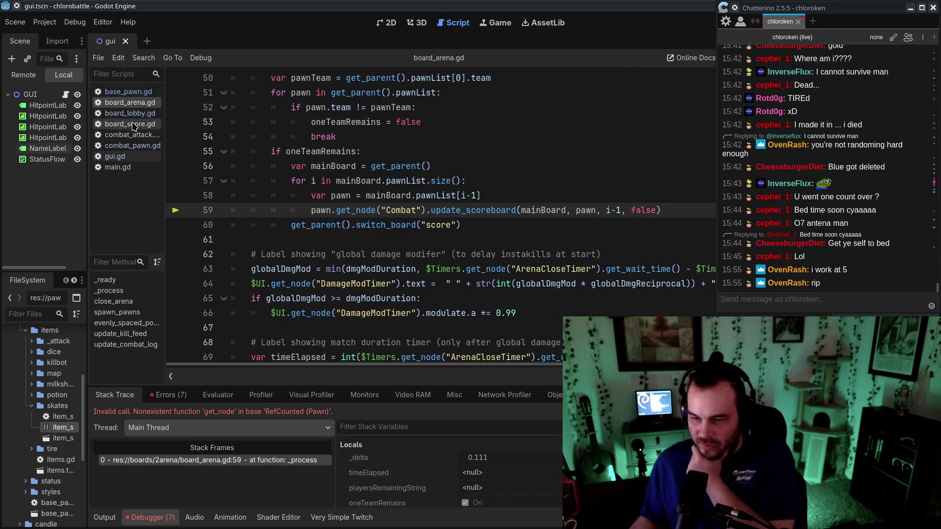
{"action": "left_click", "coordinate": [131, 145]}
{"action": "scroll", "coordinate": [240, 197], "scroll_direction": "up", "scroll_amount": 8}
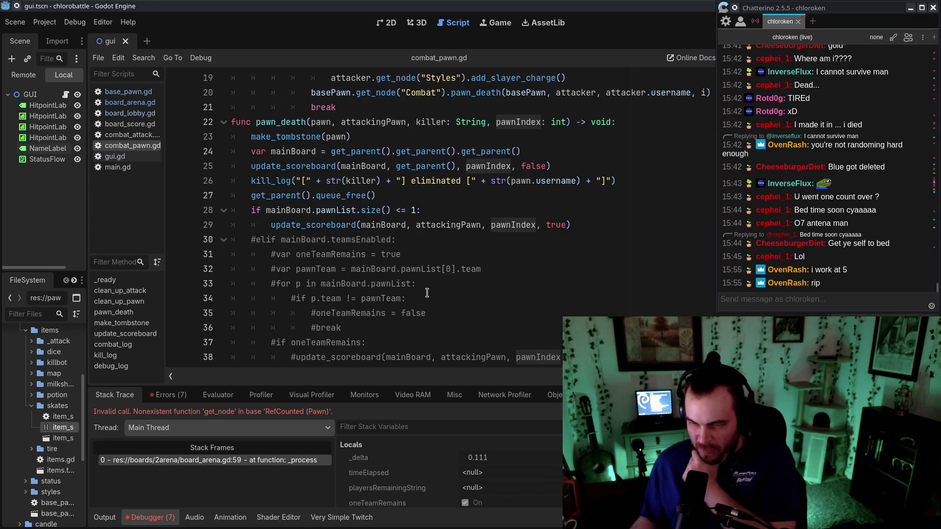
In combat_pawn.gd, select the last-pawn update_scoreboard call and check its false argument on line 25
{"action": "left_click", "coordinate": [401, 195]}
{"action": "left_click_drag", "start_coordinate": [607, 225], "coordinate": [617, 210]}
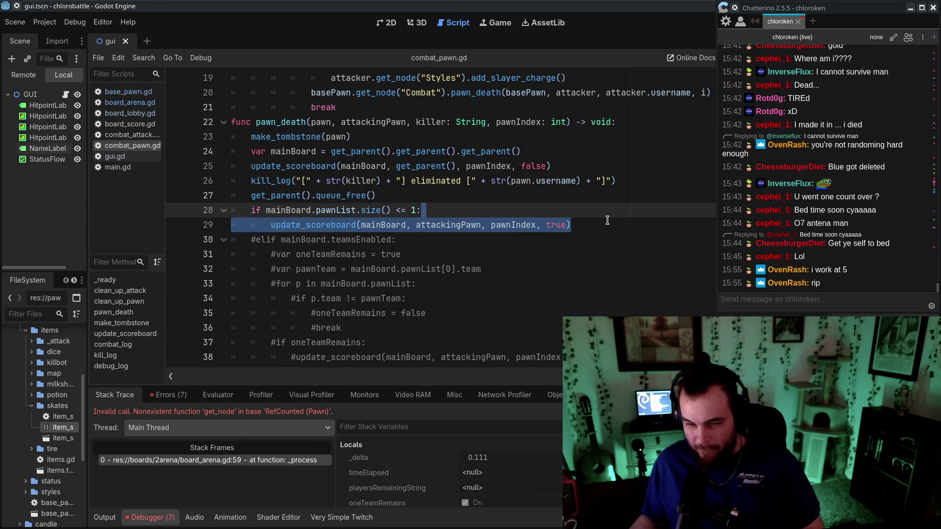
{"action": "left_click", "coordinate": [534, 167]}
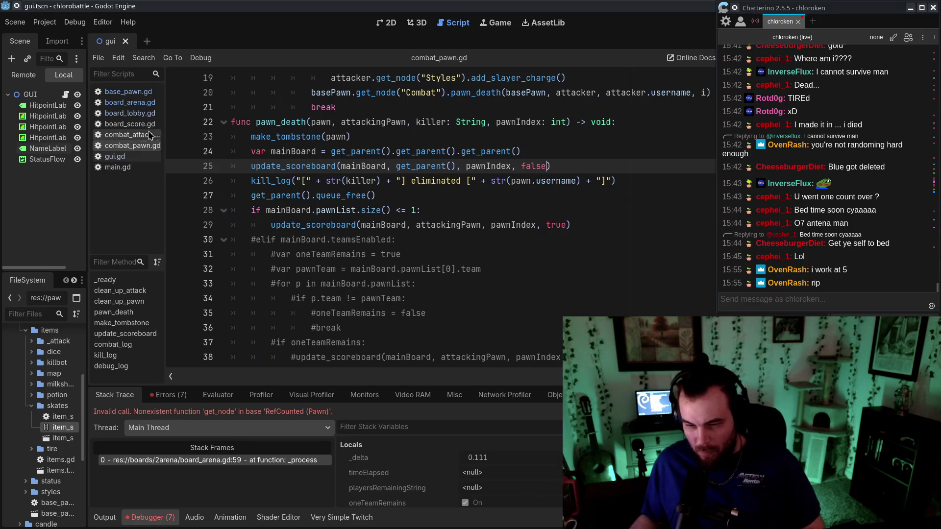
Go back to board_arena.gd and highlight the teamsEnabled endgame check in _process
{"action": "left_click", "coordinate": [142, 103]}
{"action": "scroll", "coordinate": [425, 238], "scroll_direction": "up", "scroll_amount": 3}
{"action": "left_click_drag", "start_coordinate": [273, 179], "coordinate": [444, 180]}
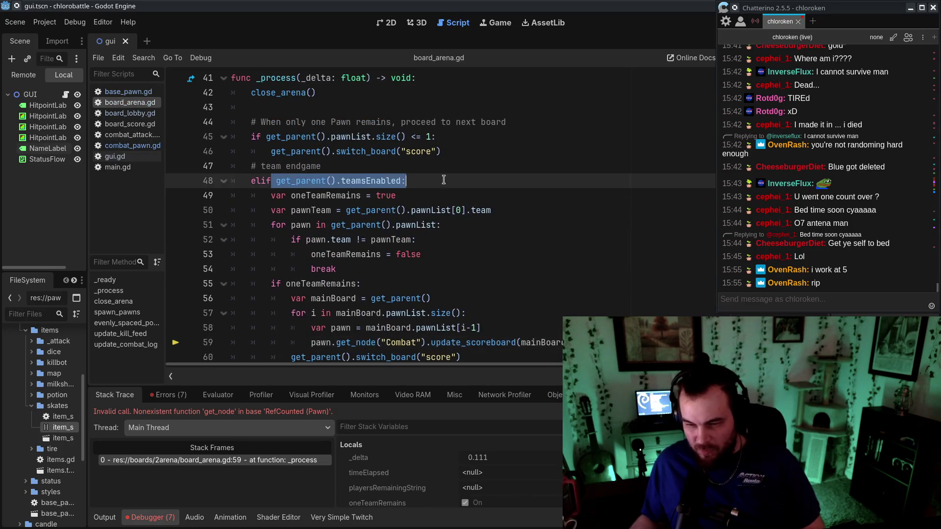
{"action": "scroll", "coordinate": [454, 185], "scroll_direction": "down", "scroll_amount": 1}
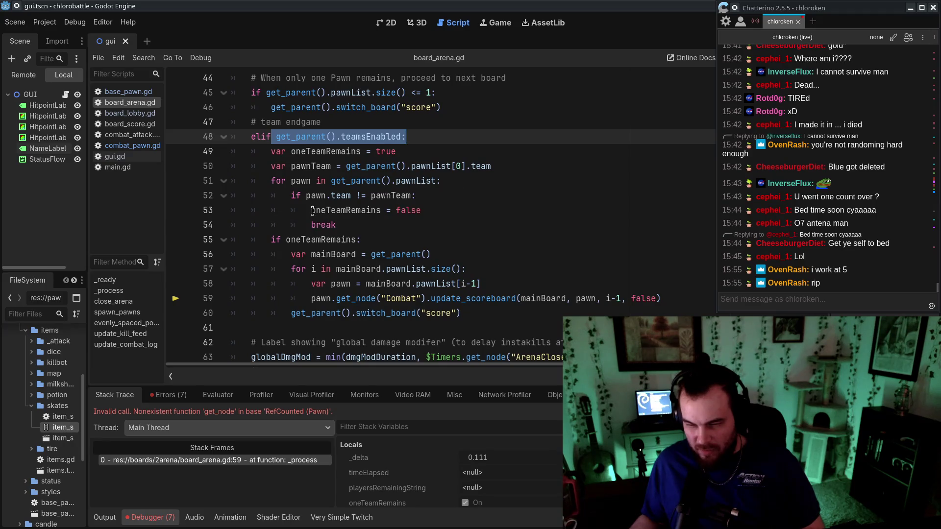
{"action": "left_click", "coordinate": [518, 214]}
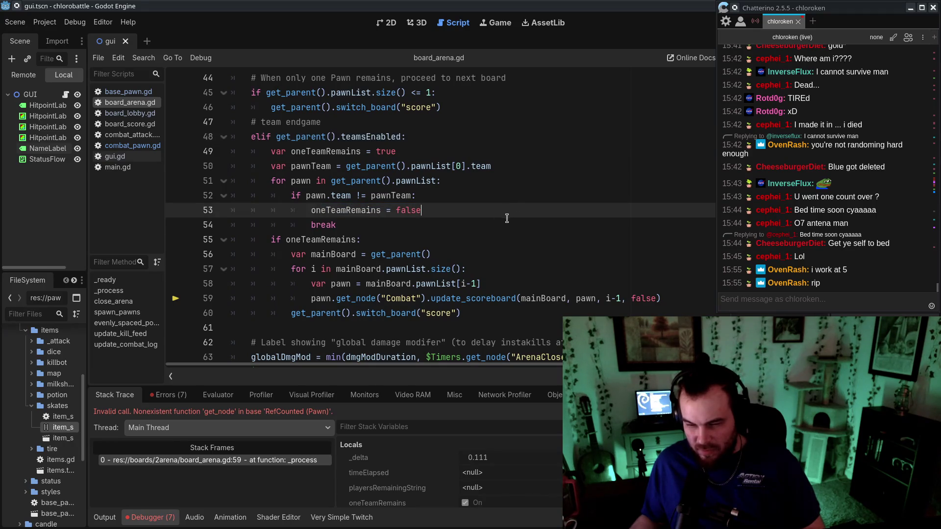
{"action": "left_click", "coordinate": [368, 269]}
{"action": "left_click", "coordinate": [537, 269]}
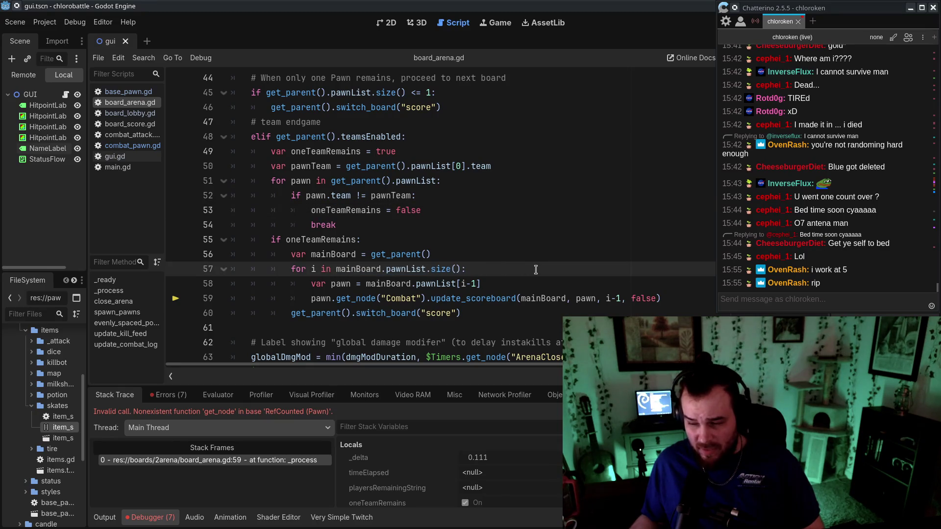
{"action": "left_click_drag", "start_coordinate": [594, 313], "coordinate": [231, 283]}
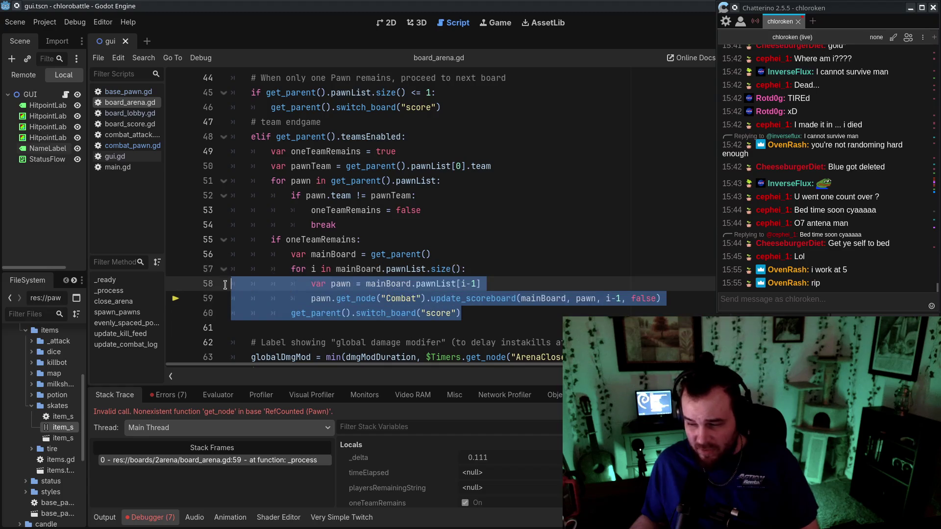
{"action": "left_click", "coordinate": [561, 319]}
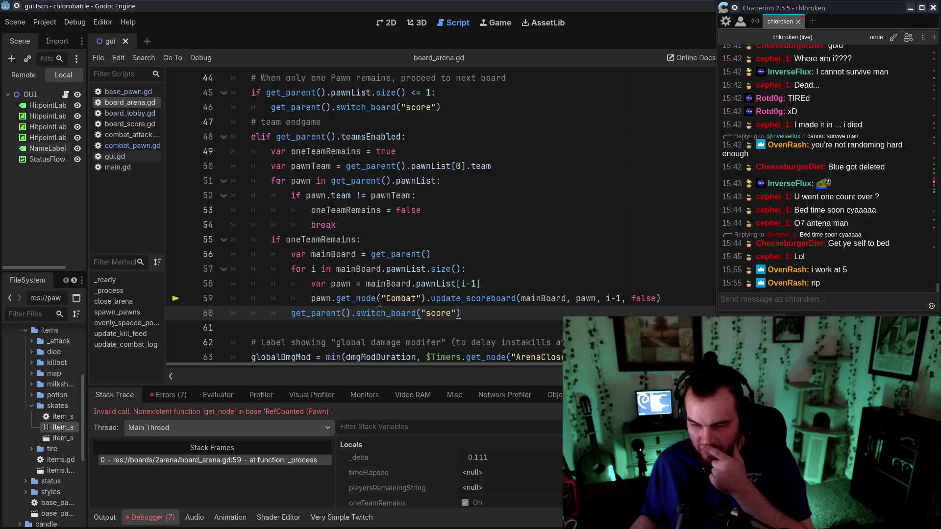
{"action": "double_click", "coordinate": [319, 299]}
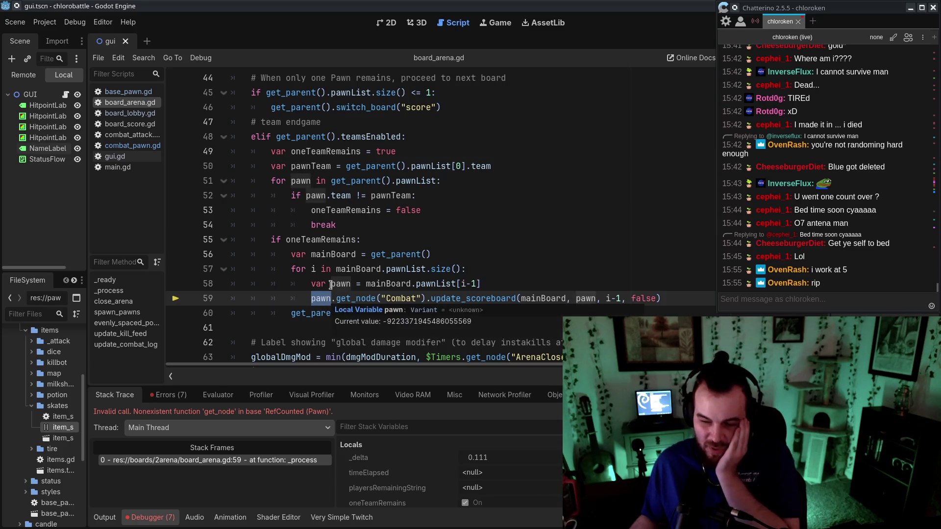
{"action": "double_click", "coordinate": [341, 284]}
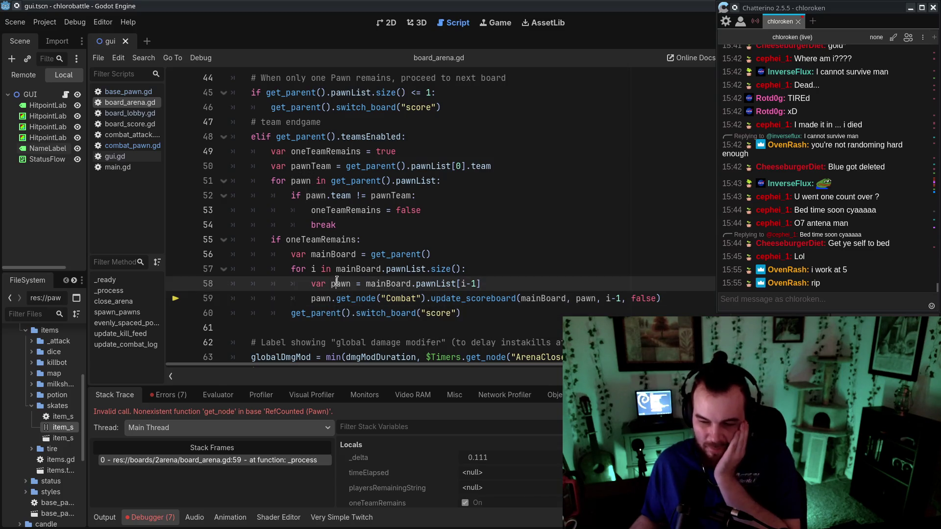
{"action": "left_click", "coordinate": [117, 167]}
{"action": "scroll", "coordinate": [343, 220], "scroll_direction": "up", "scroll_amount": 3}
{"action": "left_click", "coordinate": [369, 303]}
{"action": "left_click_drag", "start_coordinate": [369, 304], "coordinate": [226, 181]}
{"action": "left_click", "coordinate": [367, 248]}
{"action": "left_click", "coordinate": [130, 102]}
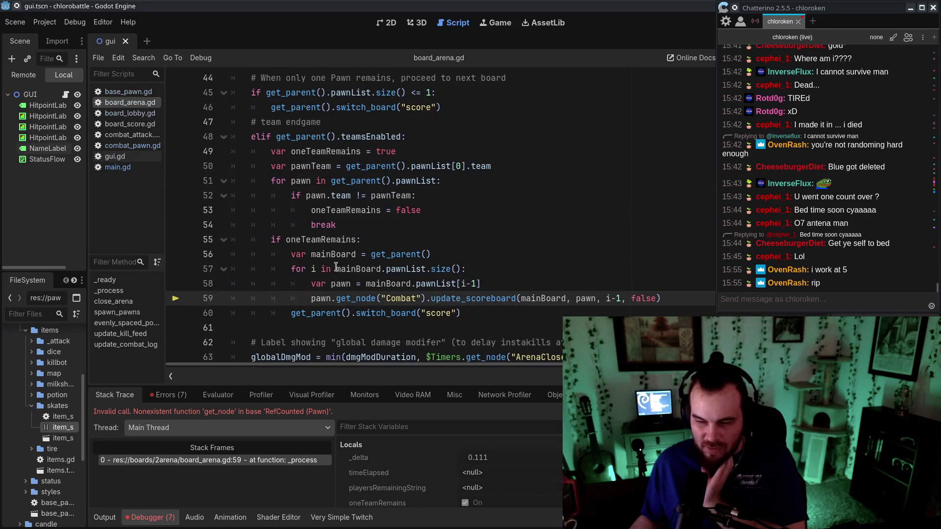
{"action": "double_click", "coordinate": [405, 269]}
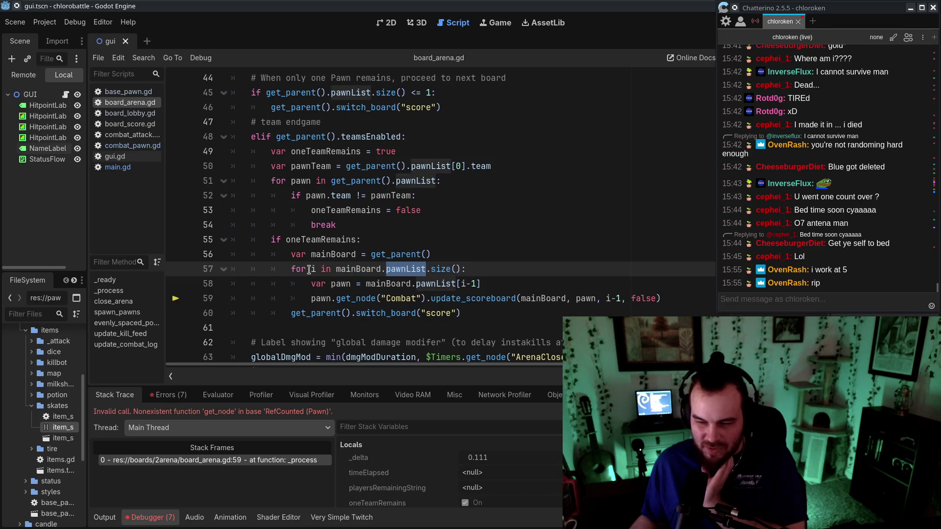
{"action": "left_click", "coordinate": [426, 299]}
{"action": "left_click_drag", "start_coordinate": [335, 299], "coordinate": [430, 298]}
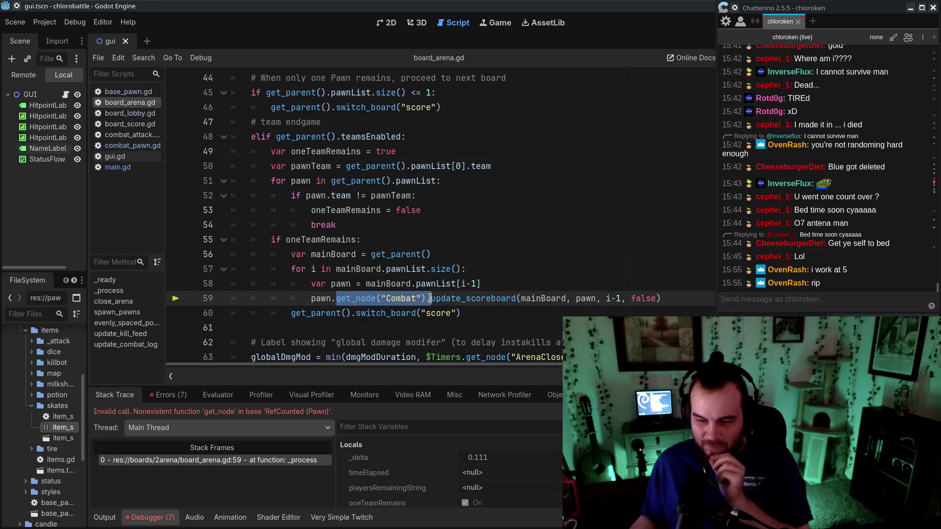
{"action": "double_click", "coordinate": [320, 299]}
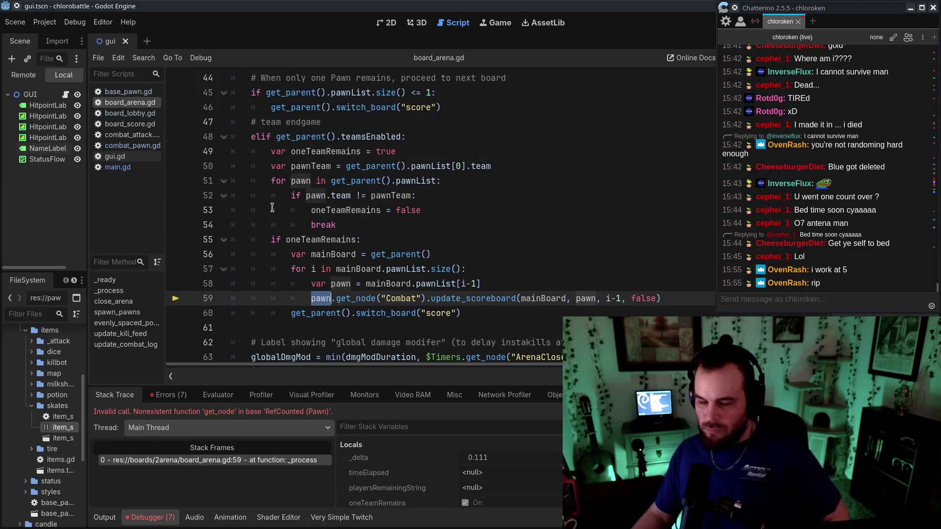
{"action": "scroll", "coordinate": [308, 200], "scroll_direction": "up", "scroll_amount": 9}
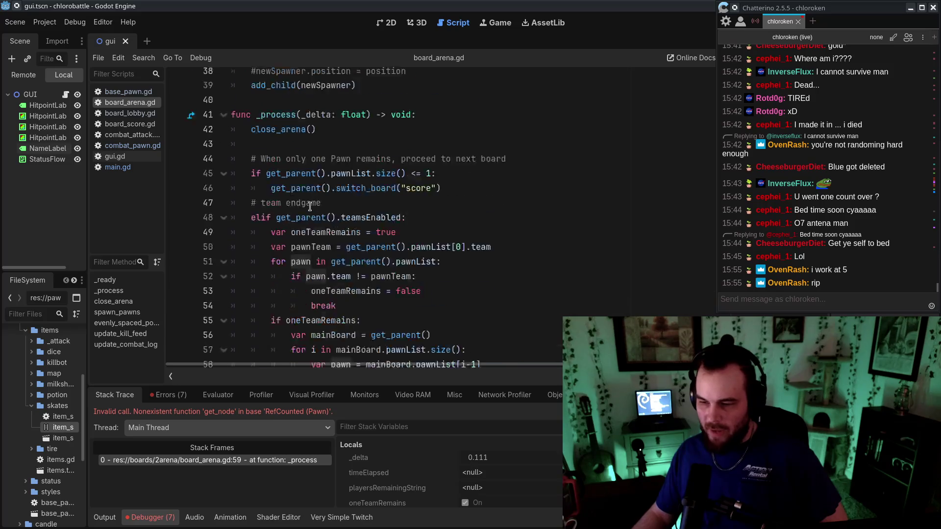
{"action": "left_click_drag", "start_coordinate": [767, 8], "coordinate": [940, 7]}
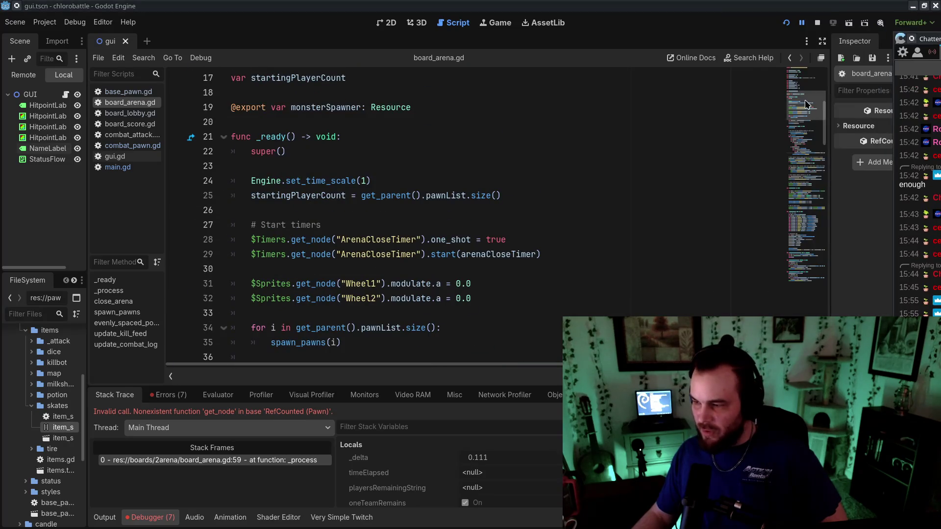
Declare an empty activePlayers list below startingPlayerCount in board_arena.gd
{"action": "left_click", "coordinate": [804, 72]}
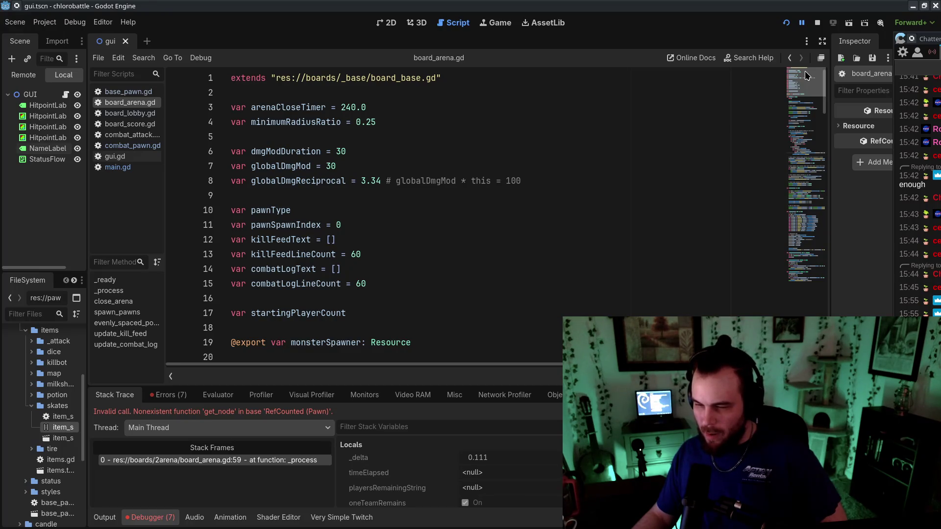
{"action": "left_click_drag", "start_coordinate": [806, 72], "coordinate": [807, 151]}
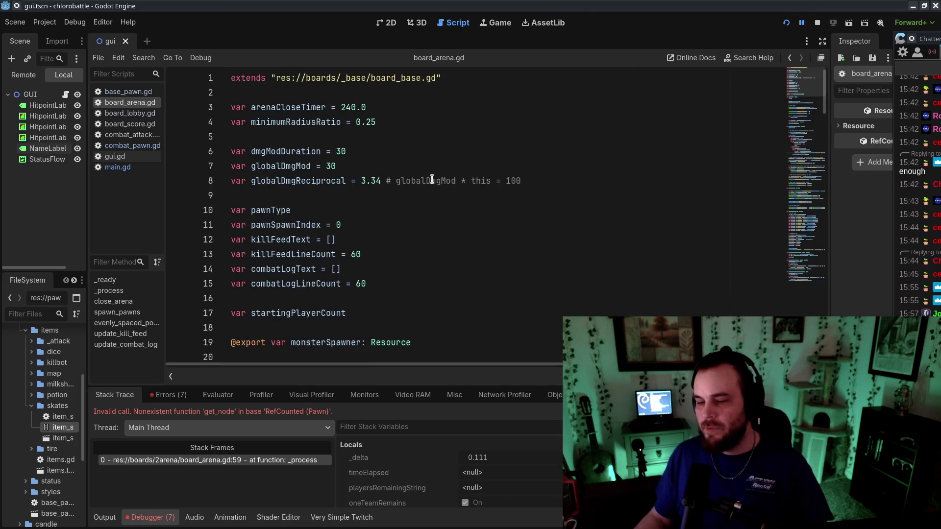
{"action": "left_click", "coordinate": [462, 290]}
{"action": "left_click", "coordinate": [471, 311]}
{"action": "key", "text": "Down"}
{"action": "key", "text": "Return"}
{"action": "type", "text": "var ac"}
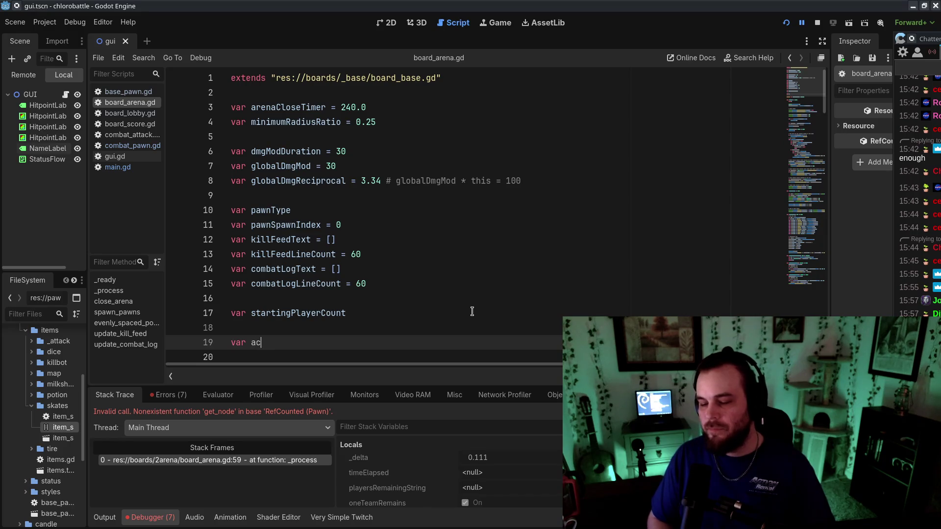
{"action": "type", "text": "= []"}
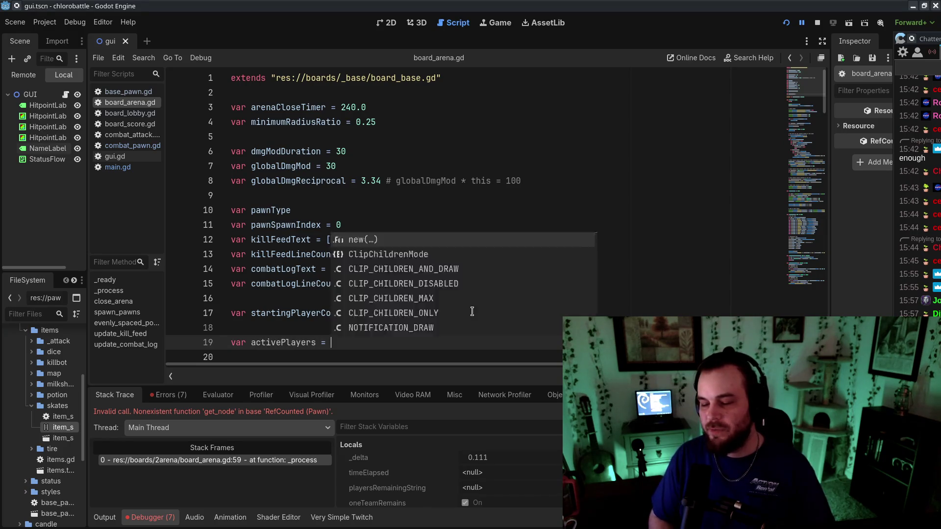
Add activePlayers.append(newPawn) after the team assignment in spawn_pawns, save, and select that line to copy it
{"action": "left_click", "coordinate": [787, 106]}
{"action": "left_click_drag", "start_coordinate": [787, 107], "coordinate": [807, 250]}
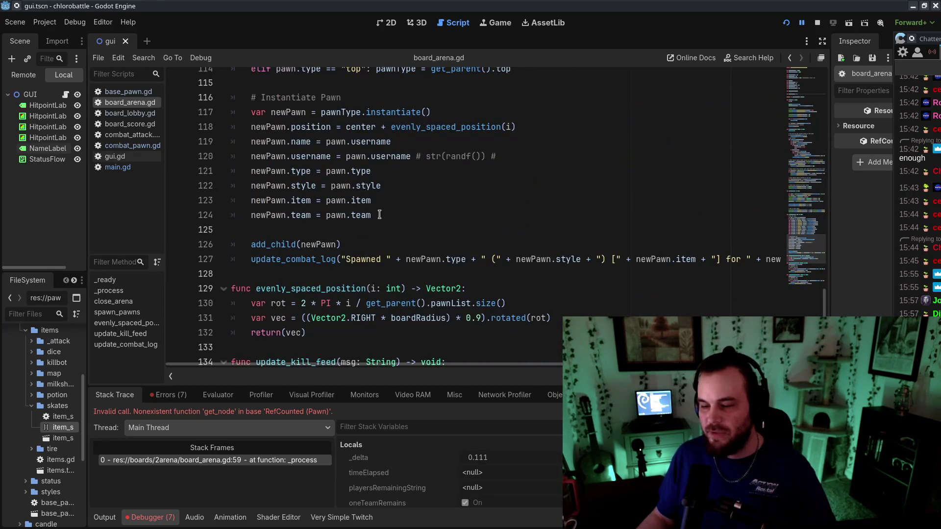
{"action": "left_click", "coordinate": [427, 233]}
{"action": "key", "text": "Return"}
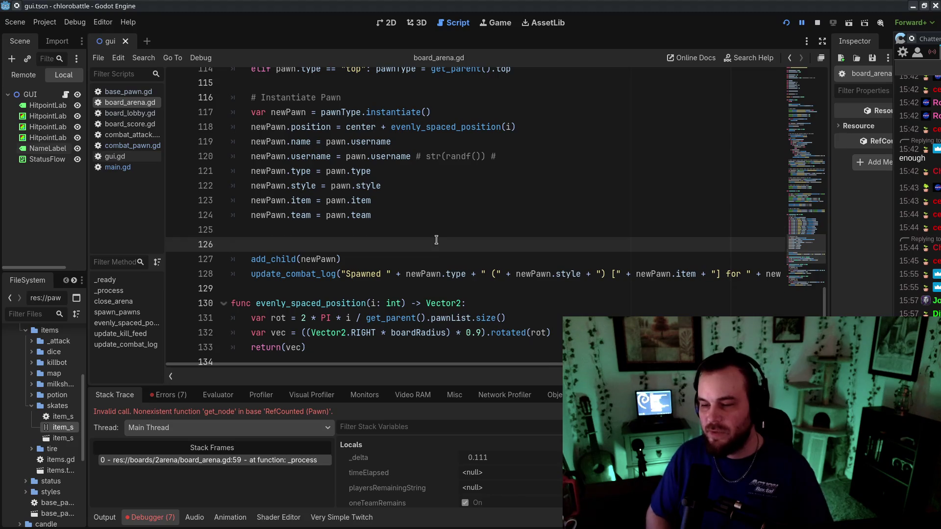
{"action": "key", "text": "BackSpace"}
{"action": "type", "text": "activepla"}
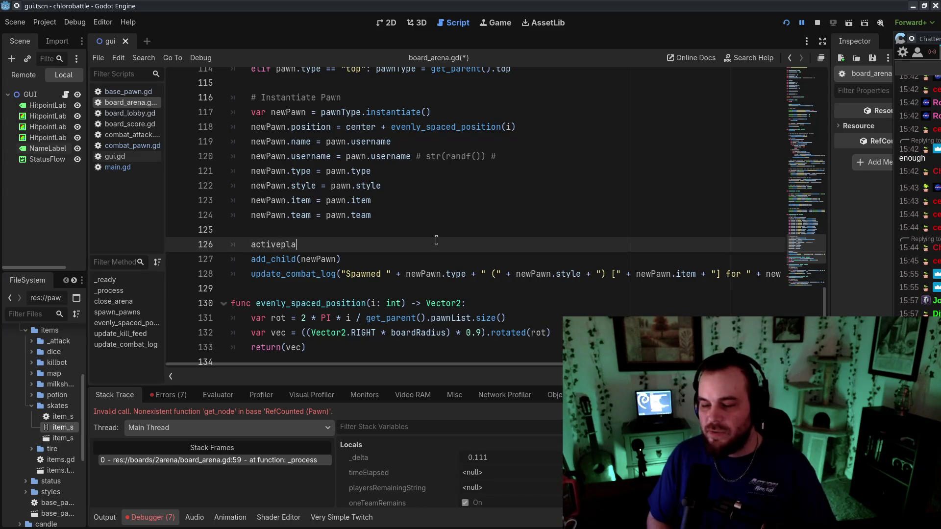
{"action": "key", "text": "Return"}
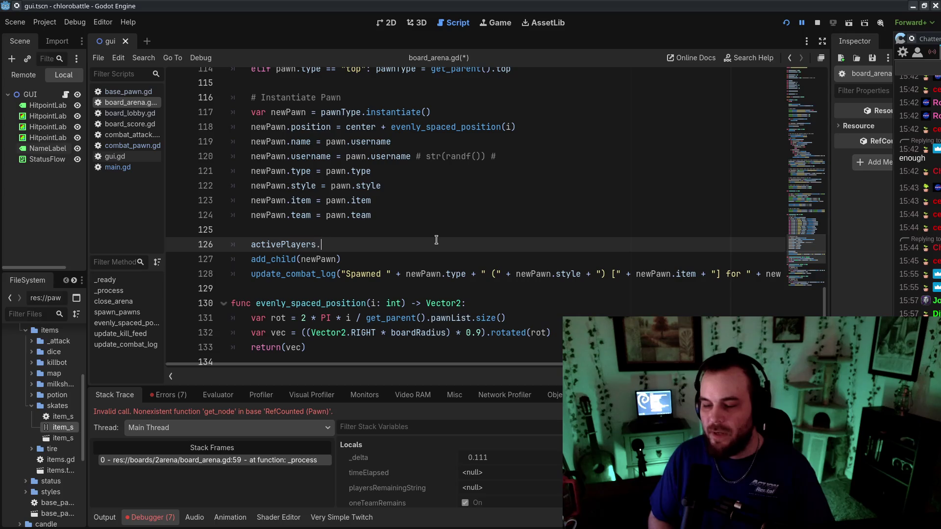
{"action": "key", "text": "ctrl+s"}
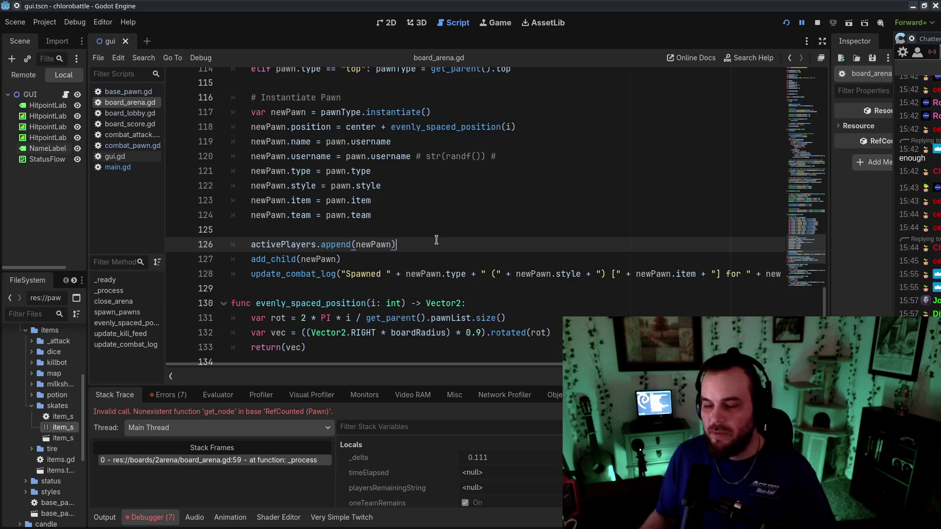
{"action": "left_click_drag", "start_coordinate": [453, 247], "coordinate": [453, 235]}
{"action": "key", "text": "ctrl+c"}
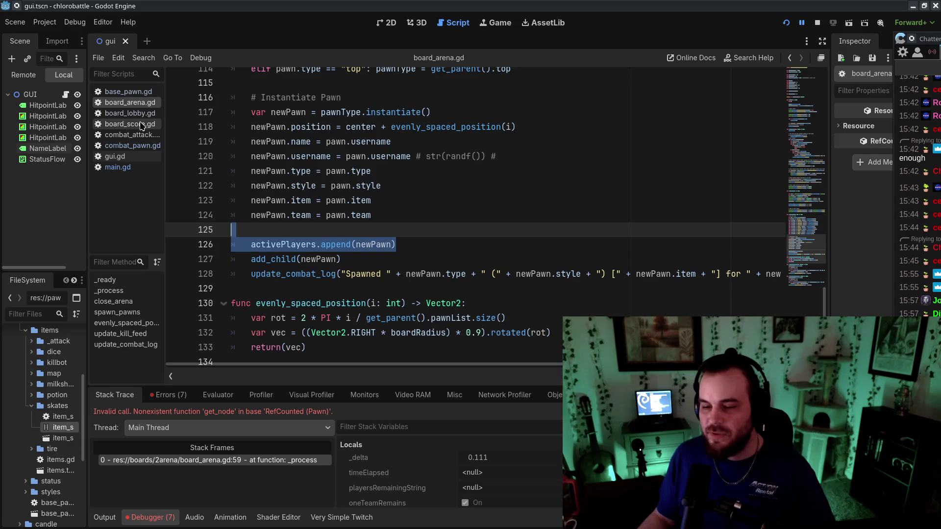
Paste the append line into combat_pawn.gd's pawn_death and prefix it with get_parent()
{"action": "left_click", "coordinate": [139, 146]}
{"action": "left_click", "coordinate": [630, 224]}
{"action": "left_click", "coordinate": [638, 206]}
{"action": "left_click", "coordinate": [664, 193]}
{"action": "key", "text": "ctrl+v"}
{"action": "double_click", "coordinate": [263, 209]}
{"action": "left_click", "coordinate": [249, 209]}
{"action": "type", "text": "get_parent()."}
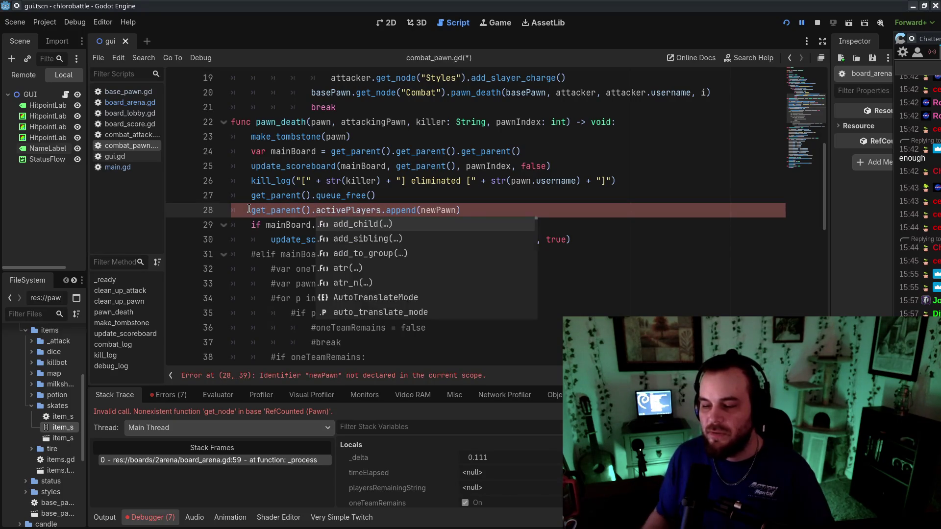
{"action": "key", "text": "ctrl+s"}
Change the pasted line to activePlayers.remove(self) and move it above queue_free()
{"action": "double_click", "coordinate": [403, 210]}
{"action": "type", "text": "remove"}
{"action": "double_click", "coordinate": [429, 210]}
{"action": "type", "text": "self"}
{"action": "key", "text": "alt+Up"}
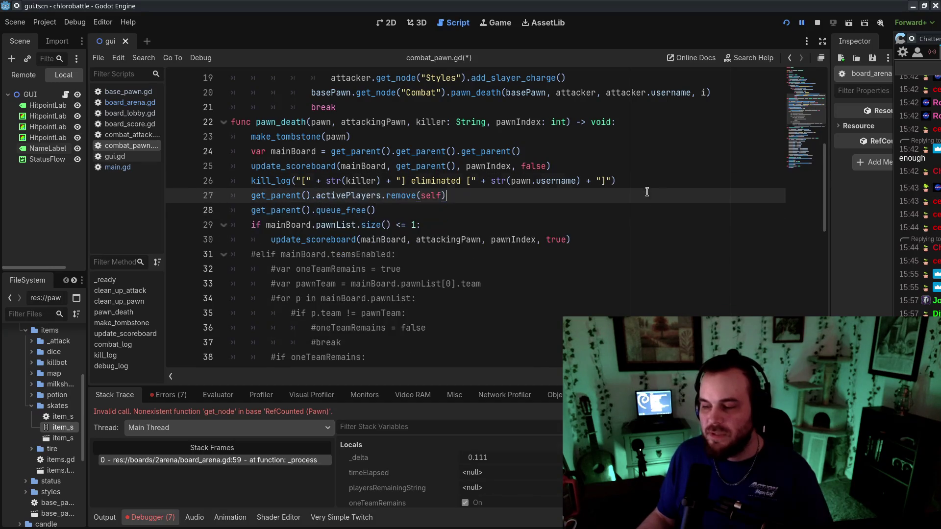
{"action": "key", "text": "Down"}
{"action": "key", "text": "Down"}
{"action": "key", "text": "Down"}
{"action": "key", "text": "End"}
Swap remove for erase so the line reads get_parent().activePlayers.erase(self)
{"action": "left_click", "coordinate": [322, 196]}
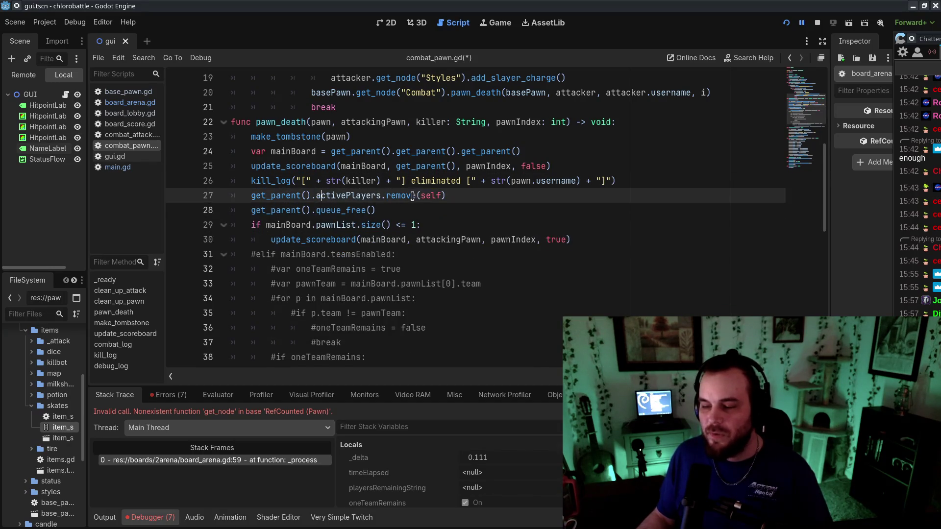
{"action": "left_click", "coordinate": [567, 227]}
{"action": "left_click", "coordinate": [411, 197]}
{"action": "key", "text": "Down"}
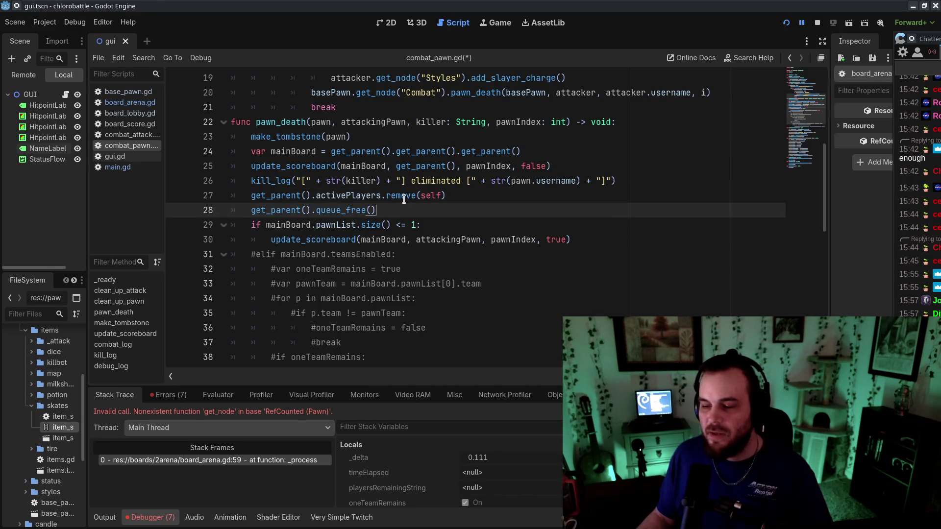
{"action": "right_click", "coordinate": [402, 196]}
{"action": "left_click", "coordinate": [397, 195]}
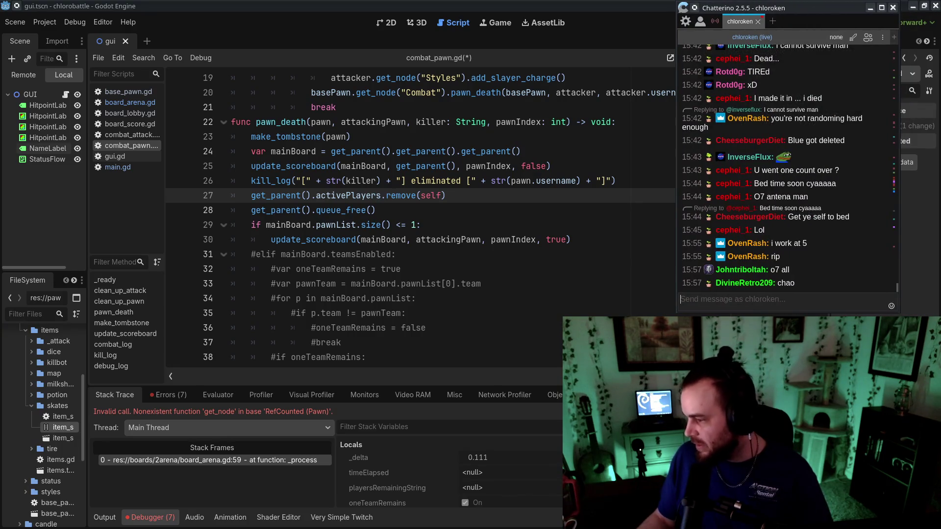
{"action": "double_click", "coordinate": [397, 195]}
{"action": "type", "text": "erase"}
Look over the teamsEnabled and oneTeamRemains checks, then return to board_arena.gd
{"action": "left_click", "coordinate": [507, 252]}
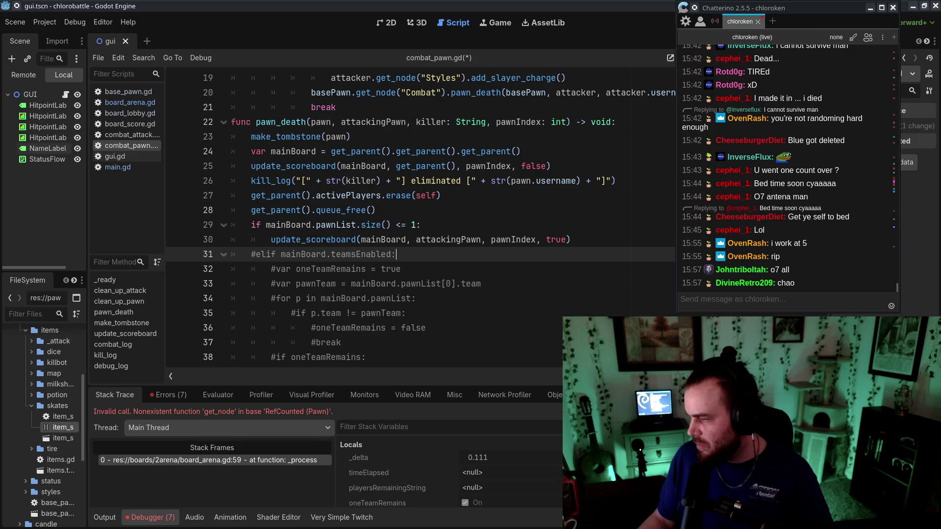
{"action": "left_click", "coordinate": [421, 225]}
{"action": "left_click", "coordinate": [403, 201]}
{"action": "left_click", "coordinate": [509, 267]}
{"action": "left_click", "coordinate": [403, 201]}
{"action": "left_click", "coordinate": [510, 267]}
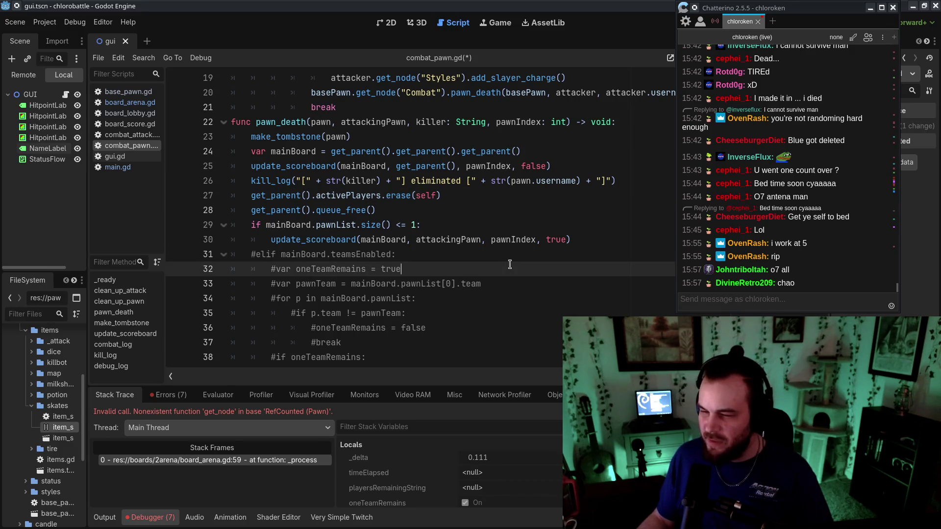
{"action": "left_click", "coordinate": [347, 197], "text": "ctrl"}
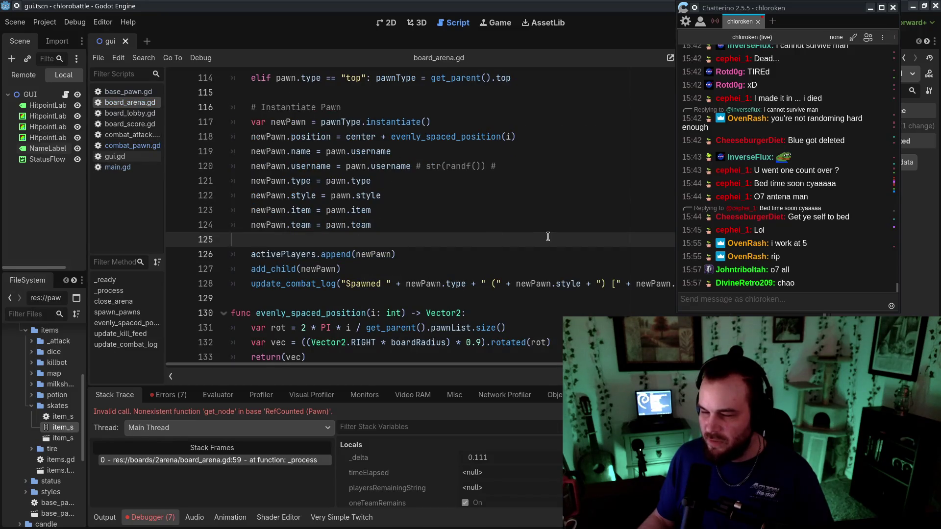
{"action": "left_click", "coordinate": [139, 115]}
{"action": "left_click", "coordinate": [129, 102]}
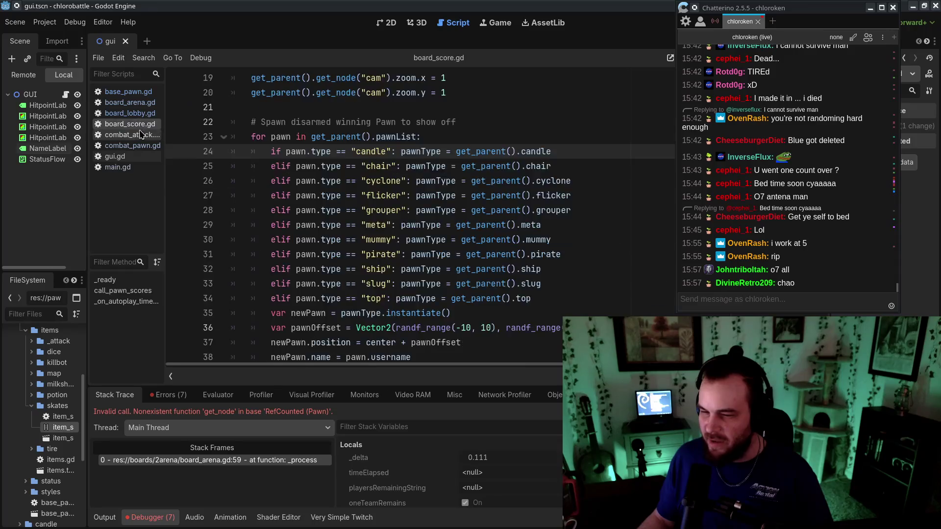
Rename the team-endgame loop variable from i to pawn
{"action": "scroll", "coordinate": [468, 219], "scroll_direction": "down", "scroll_amount": 4}
{"action": "scroll", "coordinate": [468, 219], "scroll_direction": "up", "scroll_amount": 20}
{"action": "scroll", "coordinate": [468, 249], "scroll_direction": "up", "scroll_amount": 6}
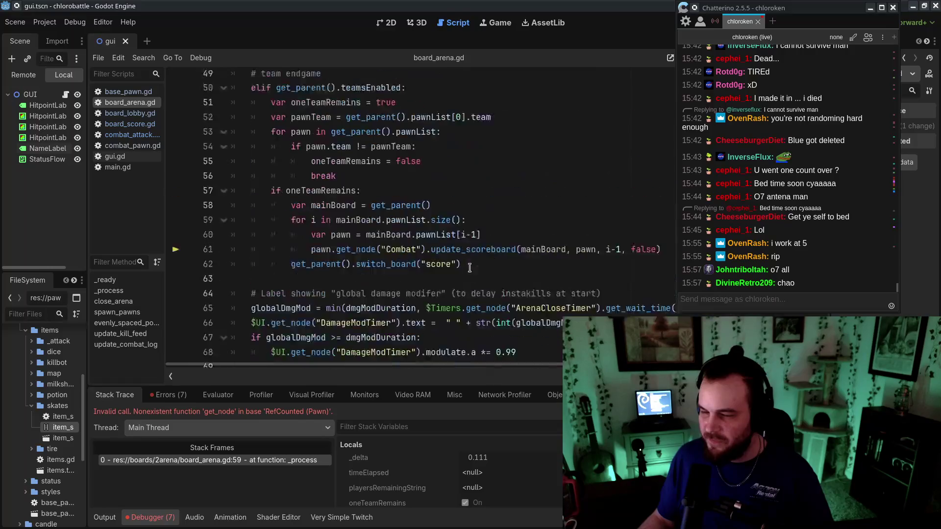
{"action": "left_click_drag", "start_coordinate": [784, 7], "coordinate": [844, 34]}
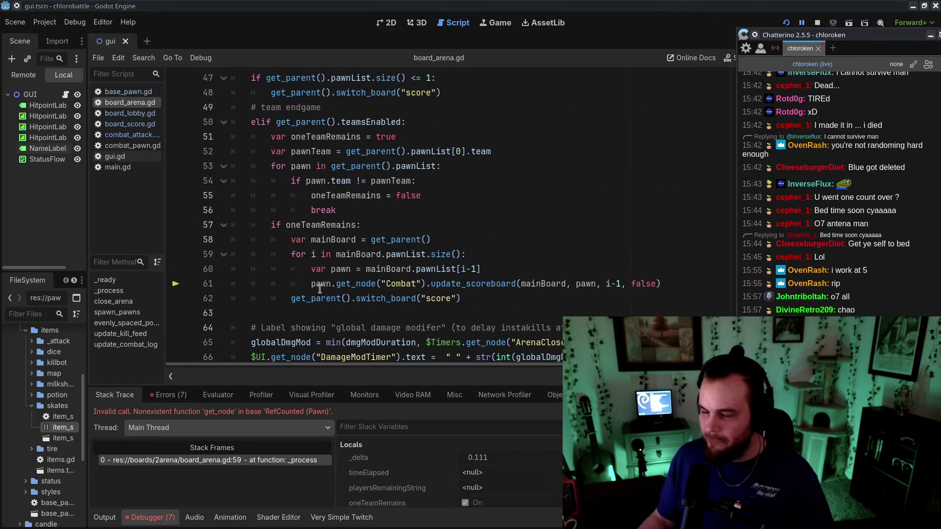
{"action": "mouse_move", "coordinate": [316, 293]}
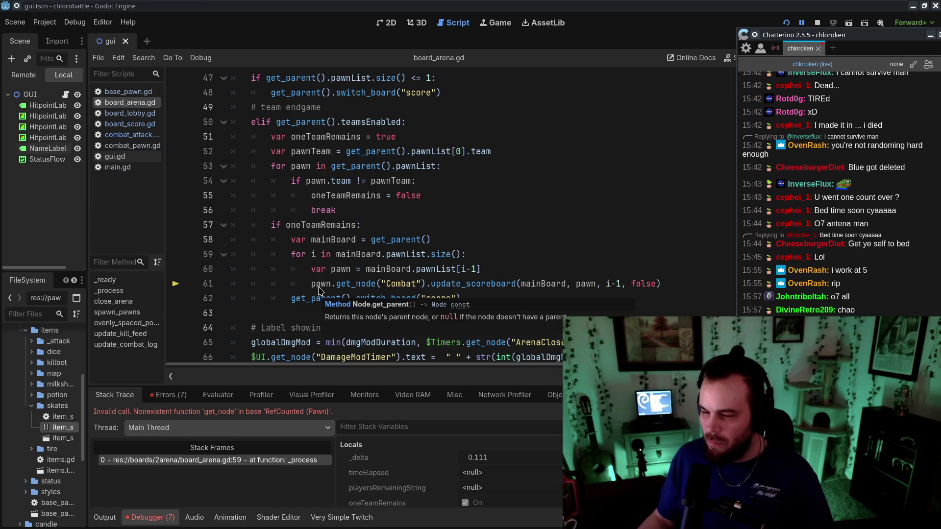
{"action": "left_click", "coordinate": [318, 255]}
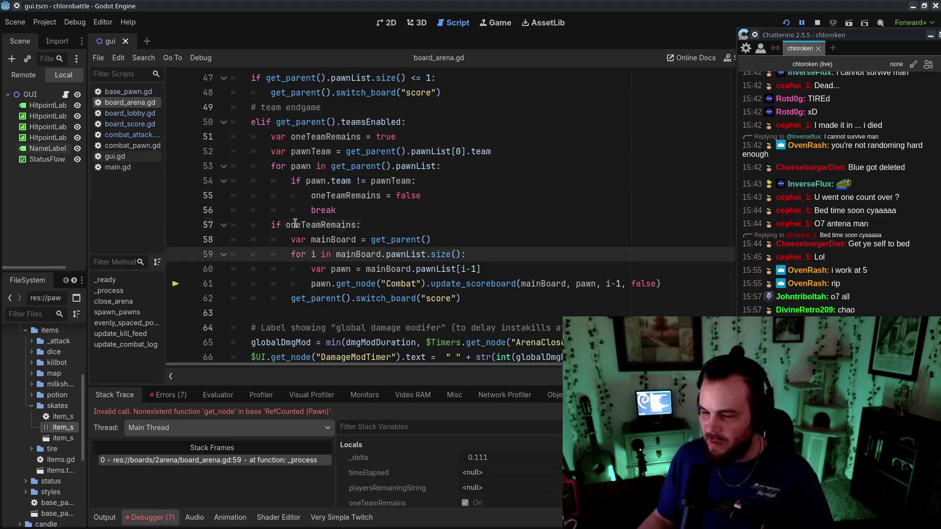
{"action": "left_click", "coordinate": [370, 225]}
{"action": "double_click", "coordinate": [314, 254]}
{"action": "type", "text": "pawn"}
Make the loop header 'for pawn in activePlayers:' and delete the redundant var pawn line
{"action": "double_click", "coordinate": [371, 254]}
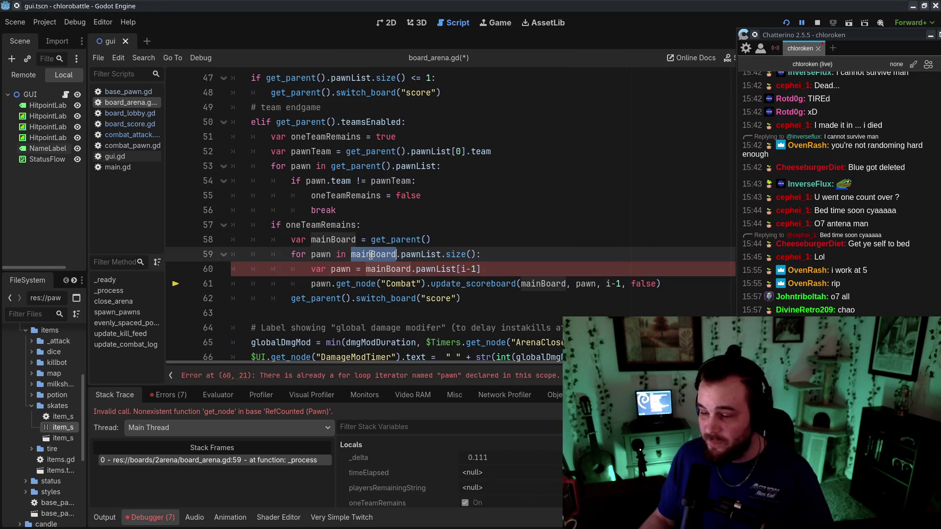
{"action": "left_click_drag", "start_coordinate": [390, 256], "coordinate": [475, 255]}
{"action": "type", "text": "activePlayers:"}
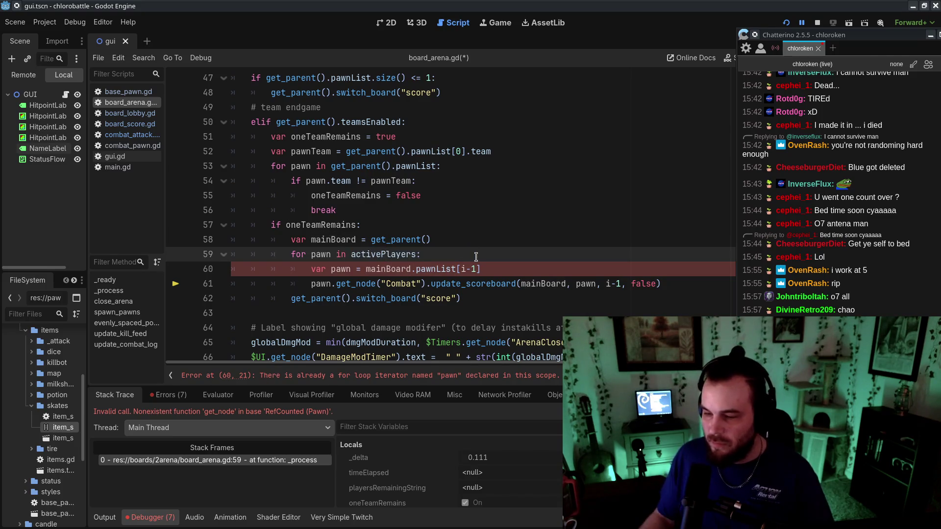
{"action": "key", "text": "Delete"}
{"action": "type", "text": ":"}
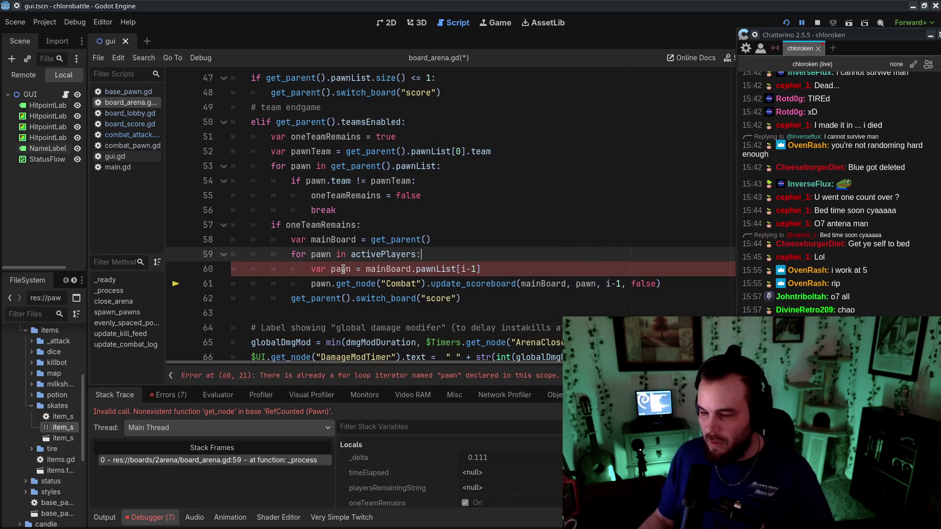
{"action": "left_click_drag", "start_coordinate": [312, 269], "coordinate": [480, 269]}
{"action": "key", "text": "BackSpace"}
{"action": "key", "text": "BackSpace"}
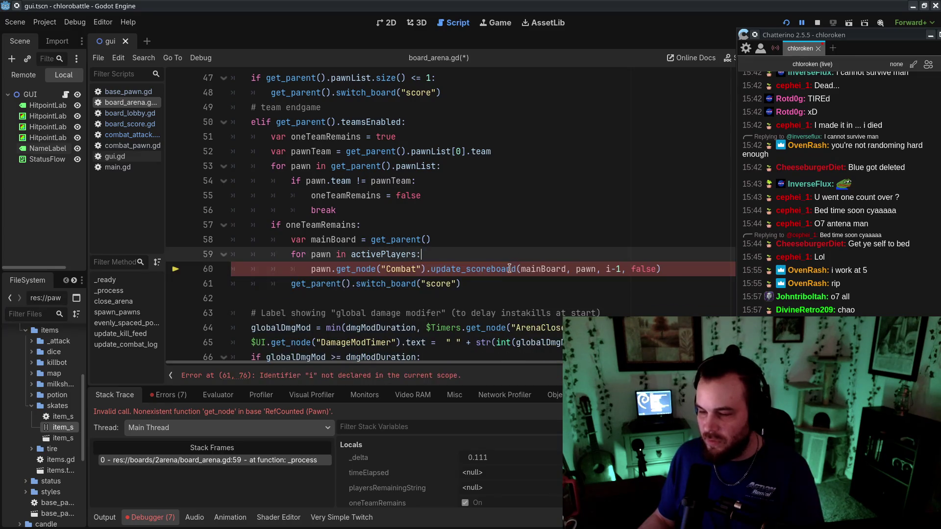
Pass 0 instead of i-1 to update_scoreboard, save, and relaunch the game with F5
{"action": "left_click", "coordinate": [496, 297]}
{"action": "left_click", "coordinate": [323, 256]}
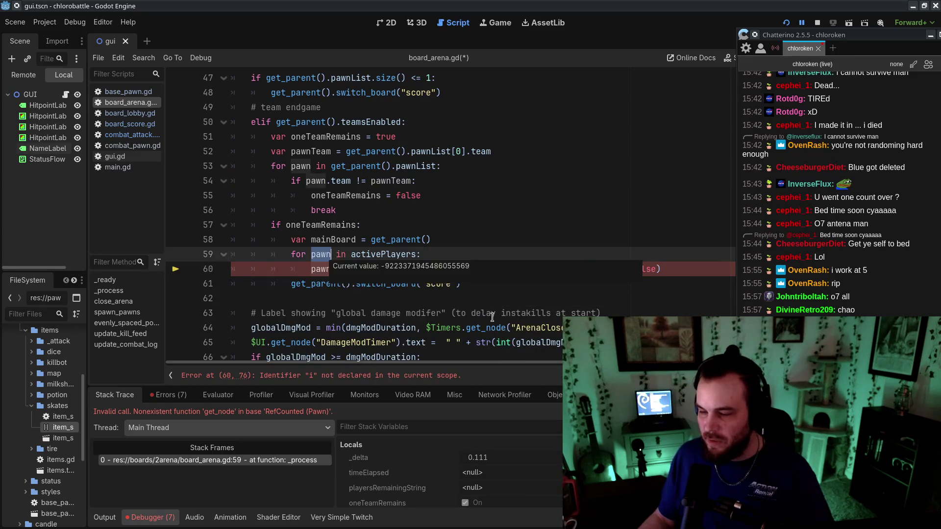
{"action": "left_click", "coordinate": [522, 312]}
{"action": "left_click", "coordinate": [310, 269]}
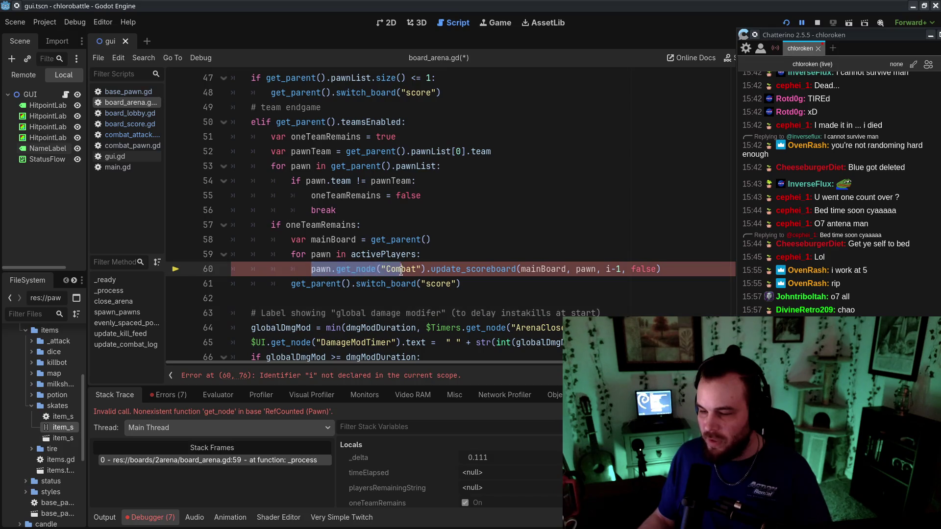
{"action": "left_click", "coordinate": [369, 285]}
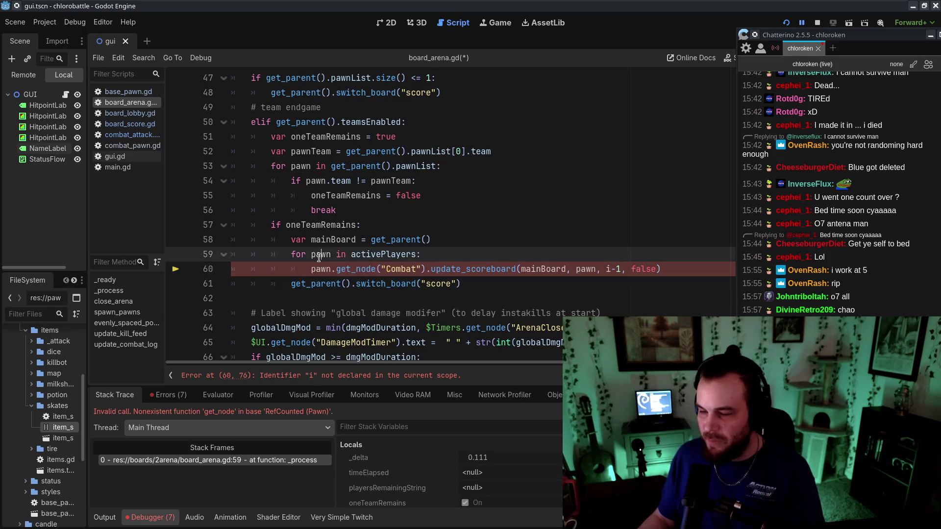
{"action": "left_click", "coordinate": [669, 288]}
{"action": "left_click", "coordinate": [620, 269]}
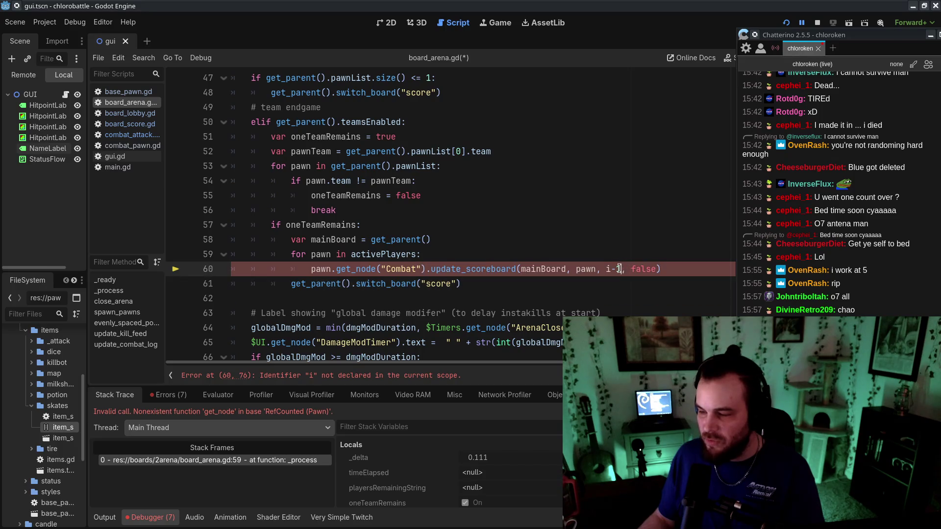
{"action": "type", "text": "0"}
{"action": "left_click", "coordinate": [628, 224]}
{"action": "key", "text": "ctrl+s"}
{"action": "left_click", "coordinate": [597, 270]}
{"action": "left_click", "coordinate": [601, 328]}
{"action": "key", "text": "F5"}
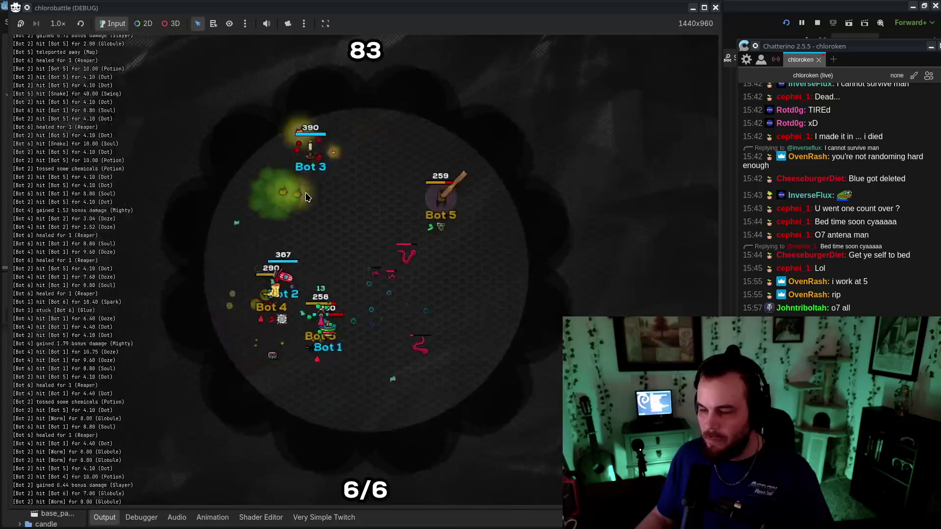
Make line 27 erase from get_parent().get_parent().activePlayers, then restart the game
{"action": "left_click_drag", "start_coordinate": [835, 44], "coordinate": [773, 6]}
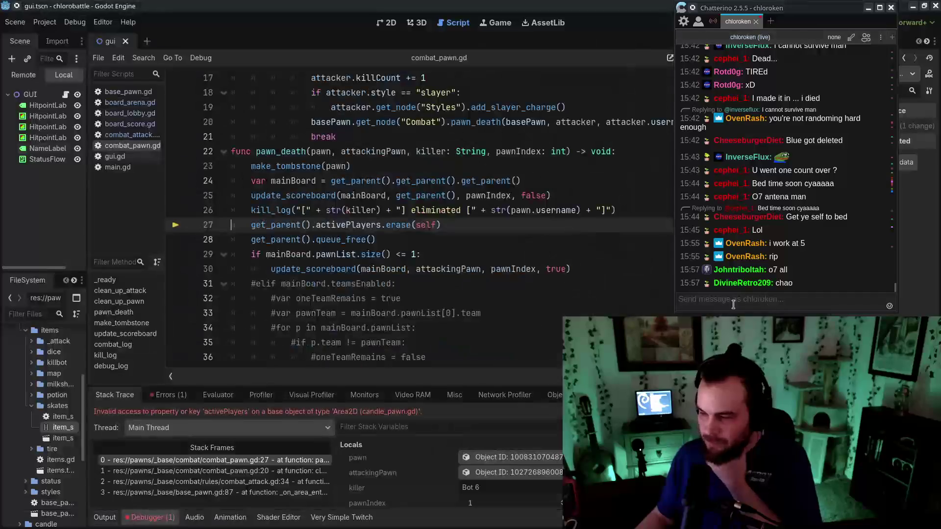
{"action": "left_click", "coordinate": [513, 290]}
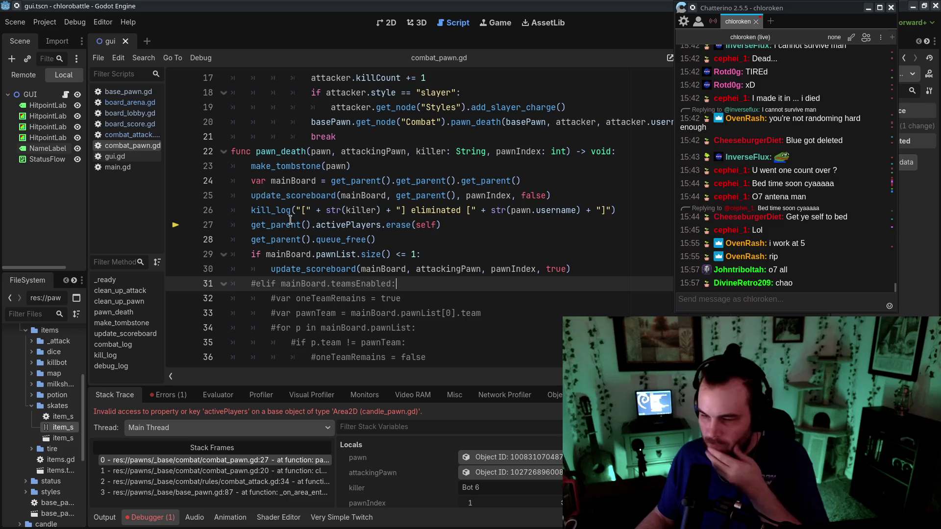
{"action": "left_click_drag", "start_coordinate": [251, 225], "coordinate": [316, 225]}
{"action": "key", "text": "ctrl+c"}
{"action": "key", "text": "Right"}
{"action": "key", "text": "ctrl+v"}
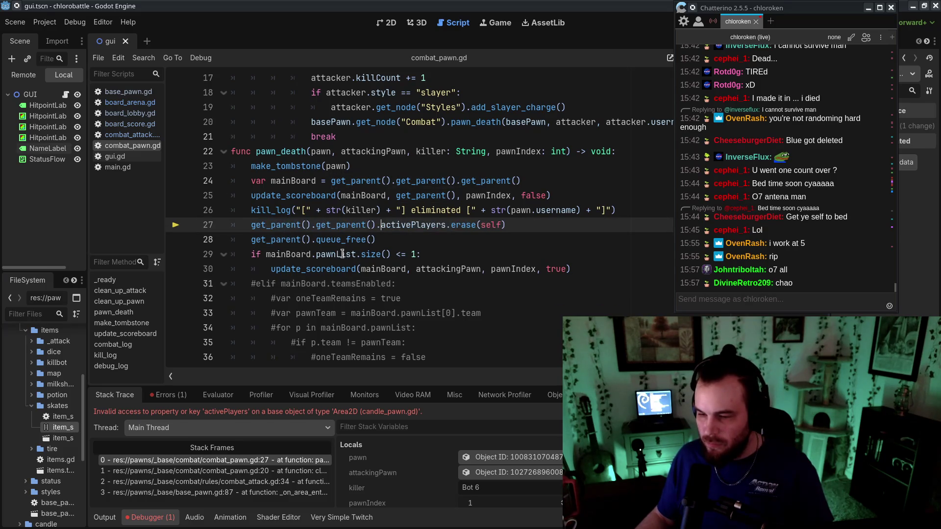
{"action": "mouse_move", "coordinate": [727, 8]}
{"action": "left_mouse_down"}
{"action": "mouse_move", "coordinate": [731, 61]}
{"action": "mouse_move", "coordinate": [746, 10]}
{"action": "mouse_move", "coordinate": [808, 89]}
{"action": "left_mouse_up"}
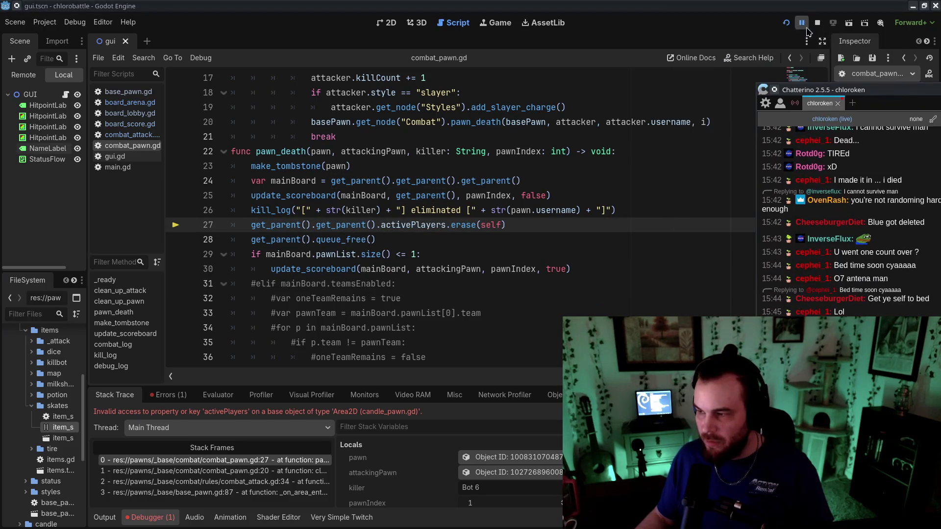
{"action": "left_click", "coordinate": [786, 23]}
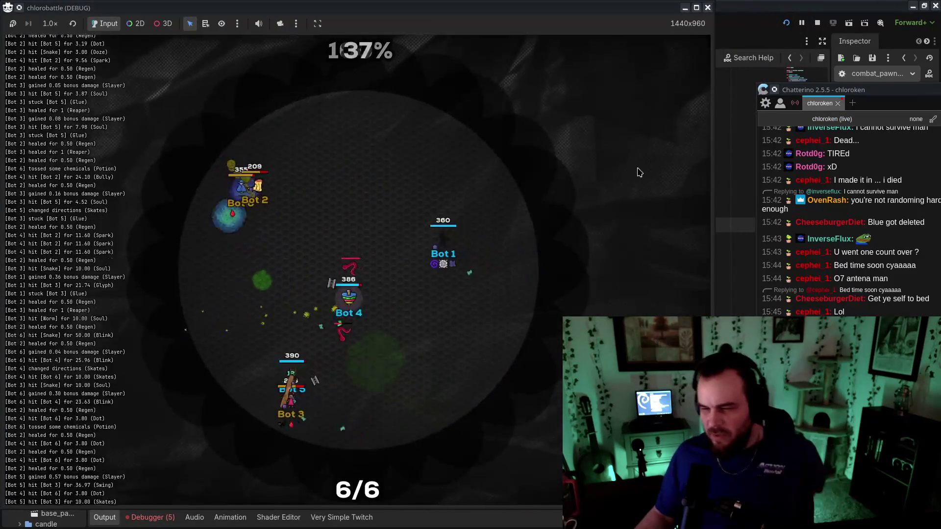
{"action": "left_click_drag", "start_coordinate": [809, 90], "coordinate": [769, 7]}
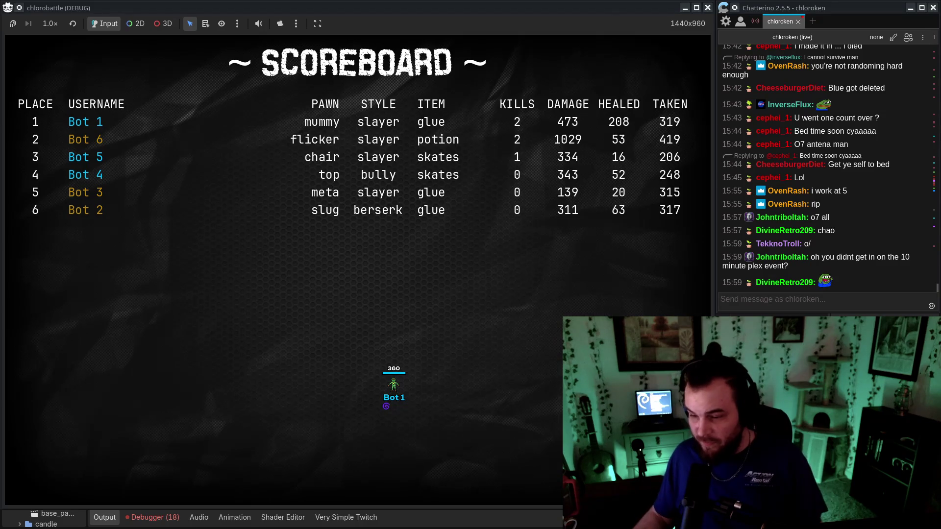
Let the match finish on the six-bot scoreboard, then bring board_arena.gd back up in the editor
{"action": "mouse_move", "coordinate": [900, 258]}
{"action": "left_mouse_down"}
{"action": "mouse_move", "coordinate": [909, 273]}
{"action": "mouse_move", "coordinate": [704, 267]}
{"action": "left_mouse_up"}
{"action": "left_click", "coordinate": [817, 267]}
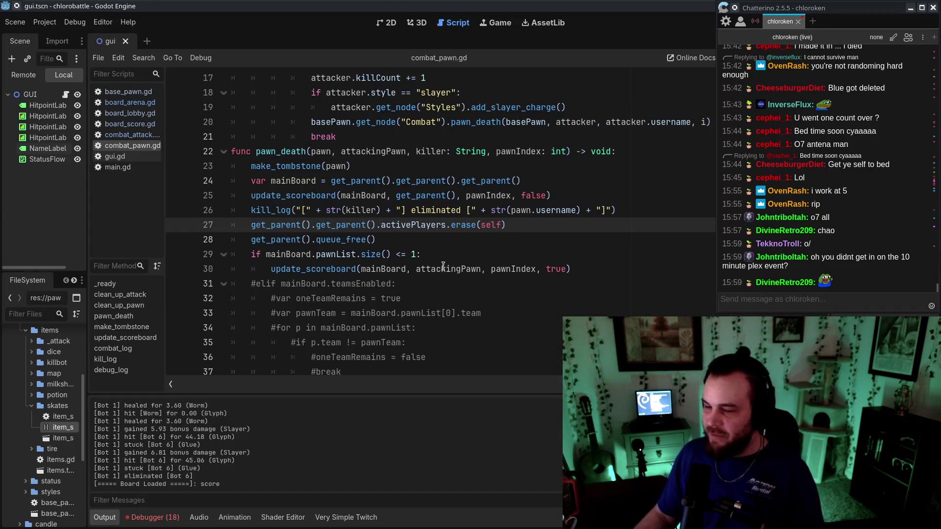
{"action": "left_click", "coordinate": [443, 266]}
{"action": "key", "text": "alt+Left"}
{"action": "key", "text": "alt+Left"}
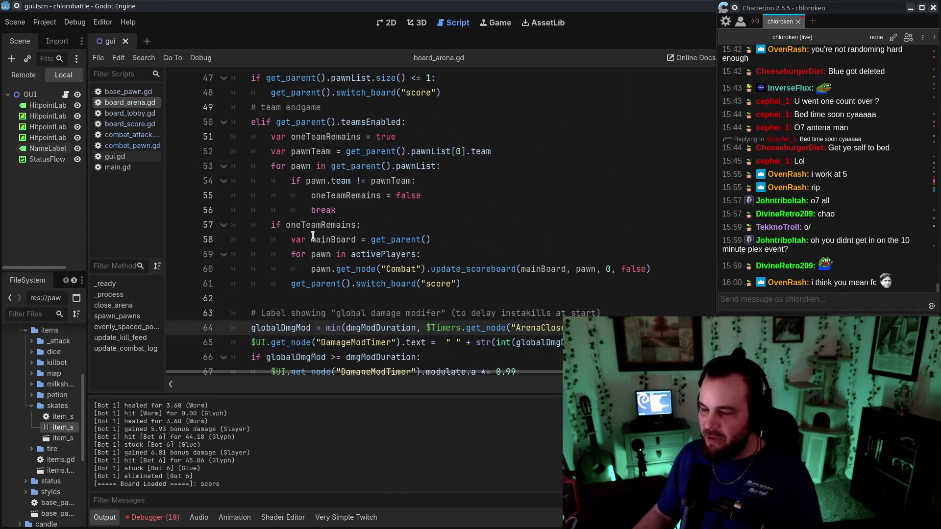
Review the activePlayers declaration and team-endgame scoreboard lines in board_arena.gd
{"action": "left_click_drag", "start_coordinate": [313, 236], "coordinate": [445, 239]}
{"action": "left_click", "coordinate": [455, 244]}
{"action": "left_click", "coordinate": [370, 239]}
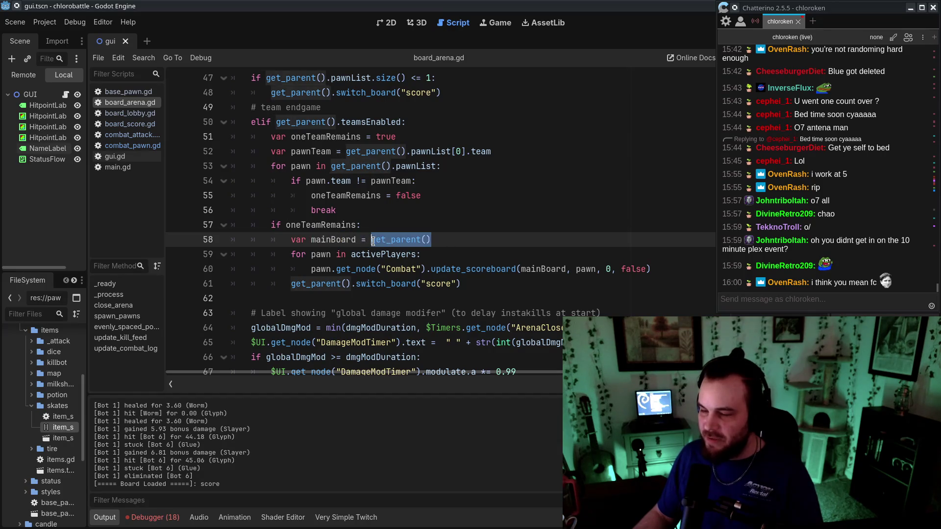
{"action": "double_click", "coordinate": [321, 254]}
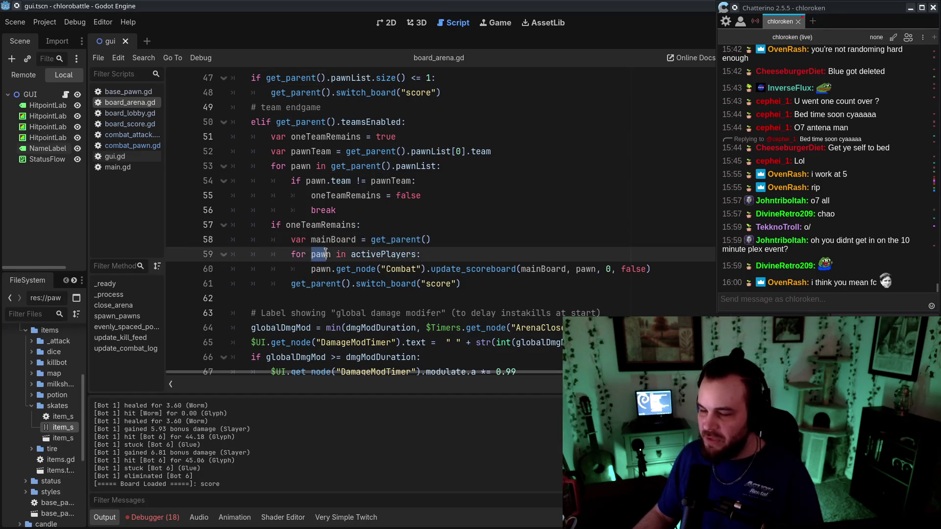
{"action": "double_click", "coordinate": [354, 254]}
{"action": "scroll", "coordinate": [414, 298], "scroll_direction": "up", "scroll_amount": 15}
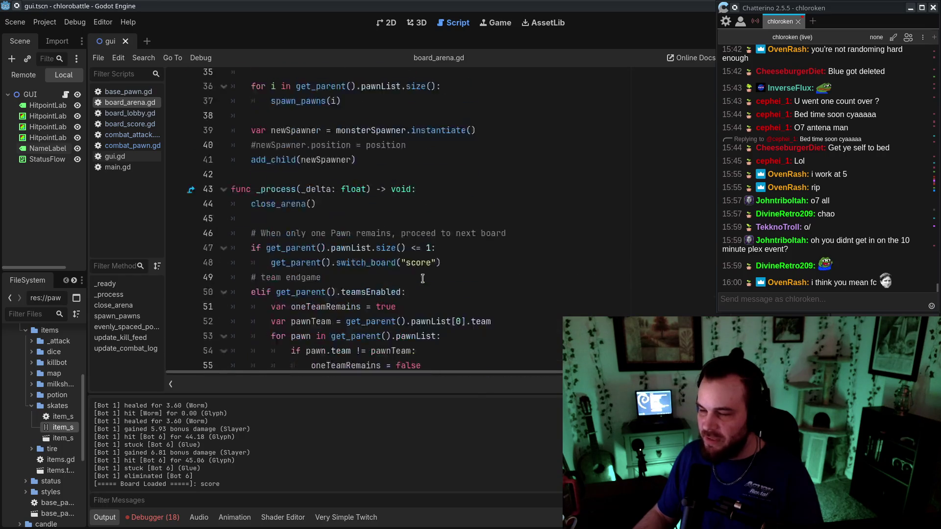
{"action": "left_click", "coordinate": [325, 342]}
{"action": "scroll", "coordinate": [441, 323], "scroll_direction": "down", "scroll_amount": 16}
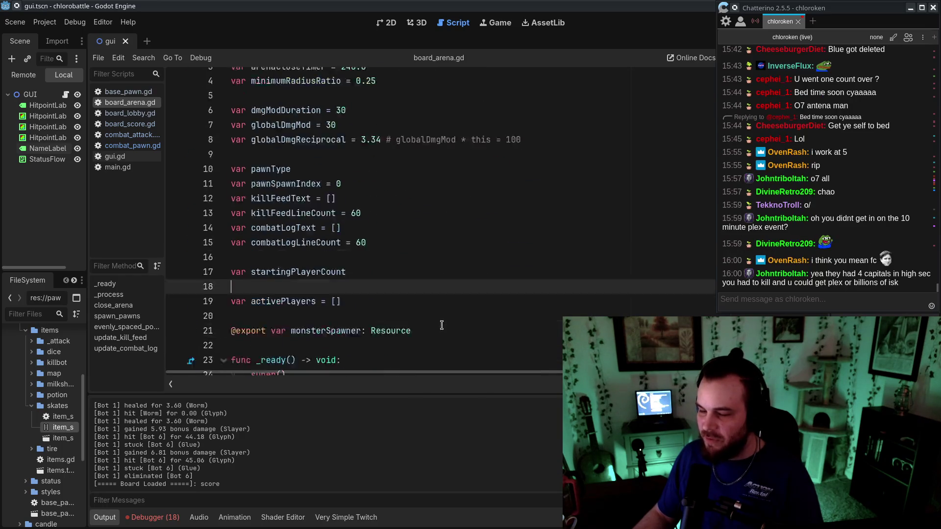
{"action": "left_click_drag", "start_coordinate": [375, 200], "coordinate": [496, 239]}
{"action": "left_click", "coordinate": [496, 240]}
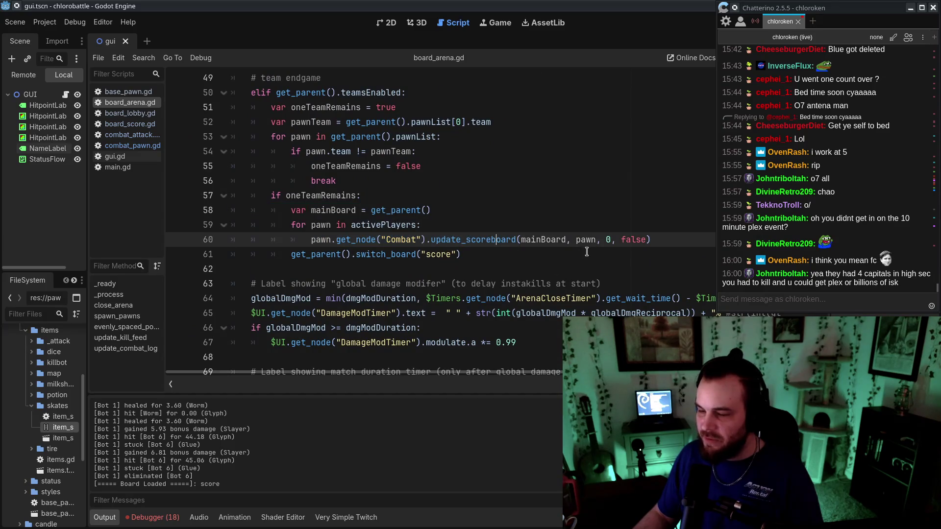
Change maxPlayers in main.gd from 6 to 14
{"action": "left_click", "coordinate": [118, 167]}
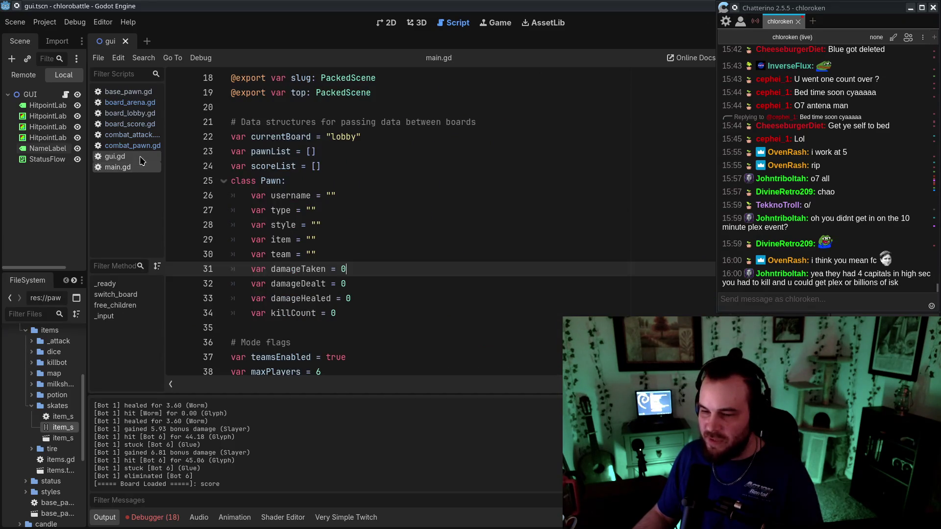
{"action": "scroll", "coordinate": [202, 203], "scroll_direction": "down", "scroll_amount": 7}
{"action": "scroll", "coordinate": [294, 147], "scroll_direction": "up", "scroll_amount": 1}
{"action": "left_click", "coordinate": [330, 107]}
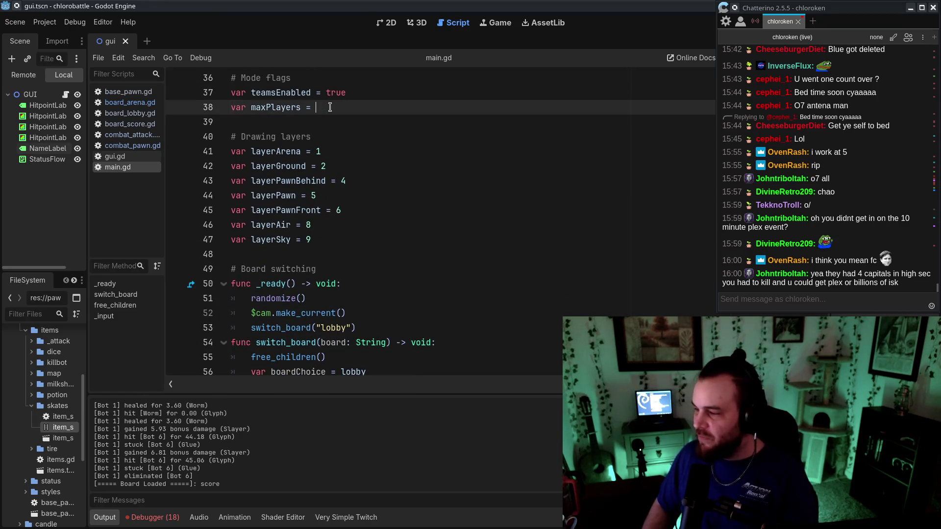
{"action": "type", "text": "14"}
{"action": "key", "text": "BackSpace"}
{"action": "type", "text": "4"}
{"action": "scroll", "coordinate": [409, 184], "scroll_direction": "up", "scroll_amount": 2}
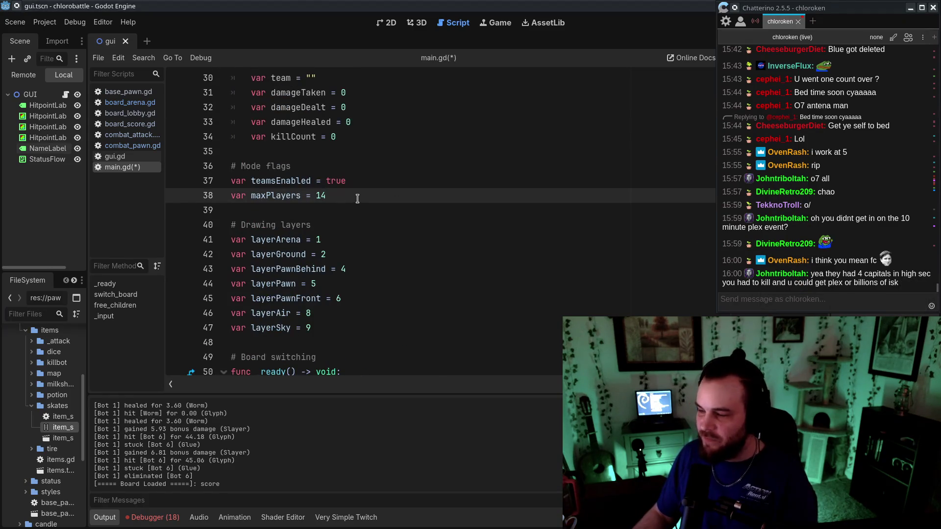
Save the script changes and start a new debug run from board_lobby.gd with F5
{"action": "left_click", "coordinate": [130, 102]}
{"action": "scroll", "coordinate": [348, 186], "scroll_direction": "up", "scroll_amount": 20}
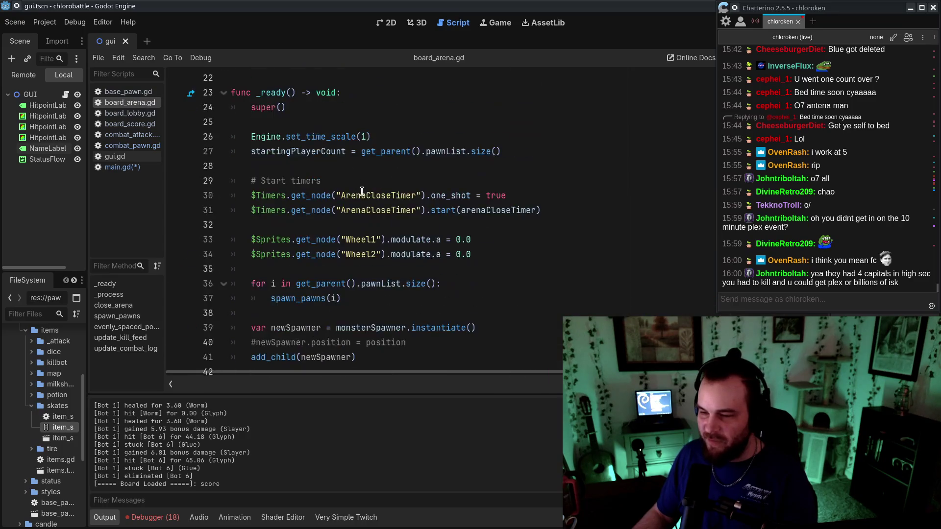
{"action": "left_click", "coordinate": [147, 115]}
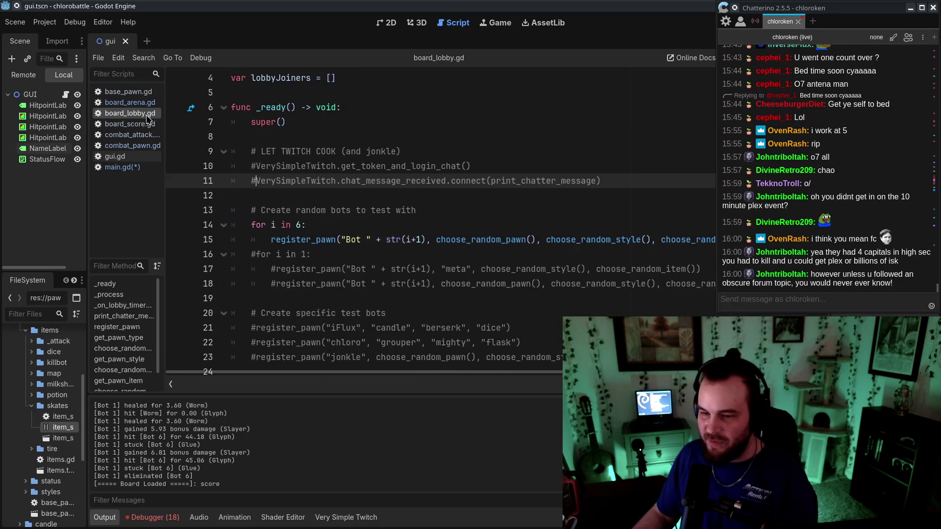
{"action": "left_click", "coordinate": [286, 224]}
{"action": "key", "text": "ctrl+s"}
{"action": "scroll", "coordinate": [428, 211], "scroll_direction": "down", "scroll_amount": 7}
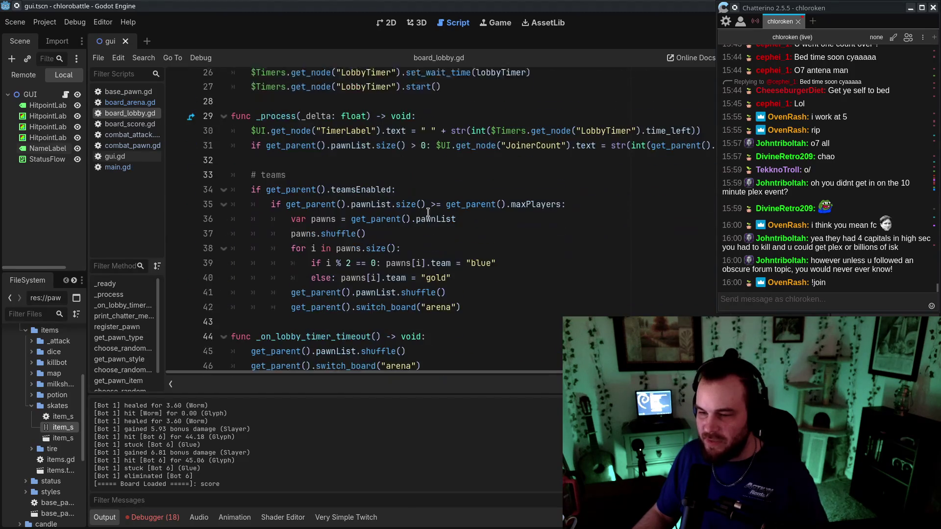
{"action": "scroll", "coordinate": [428, 212], "scroll_direction": "up", "scroll_amount": 4}
{"action": "key", "text": "F5"}
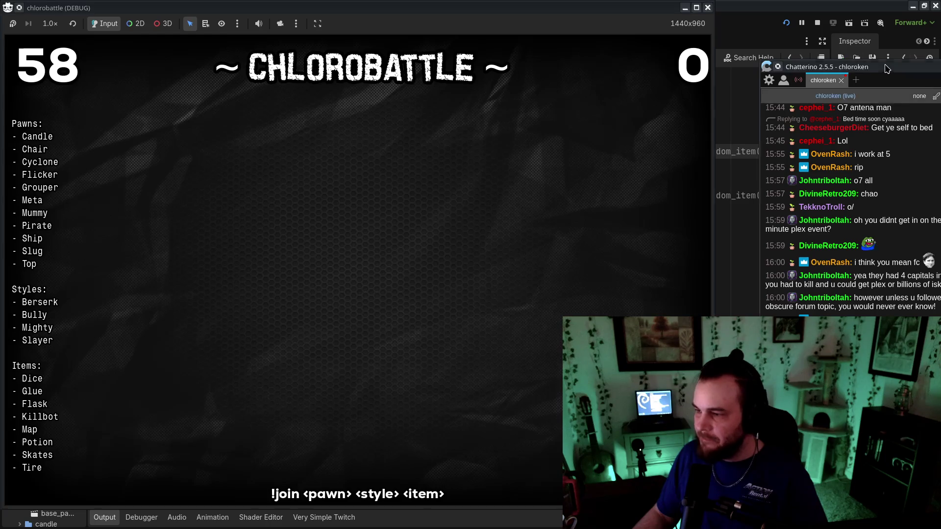
Send a !join command in the Twitch chat
{"action": "mouse_move", "coordinate": [886, 68]}
{"action": "left_mouse_down"}
{"action": "mouse_move", "coordinate": [824, 9]}
{"action": "mouse_move", "coordinate": [842, 9]}
{"action": "left_mouse_up"}
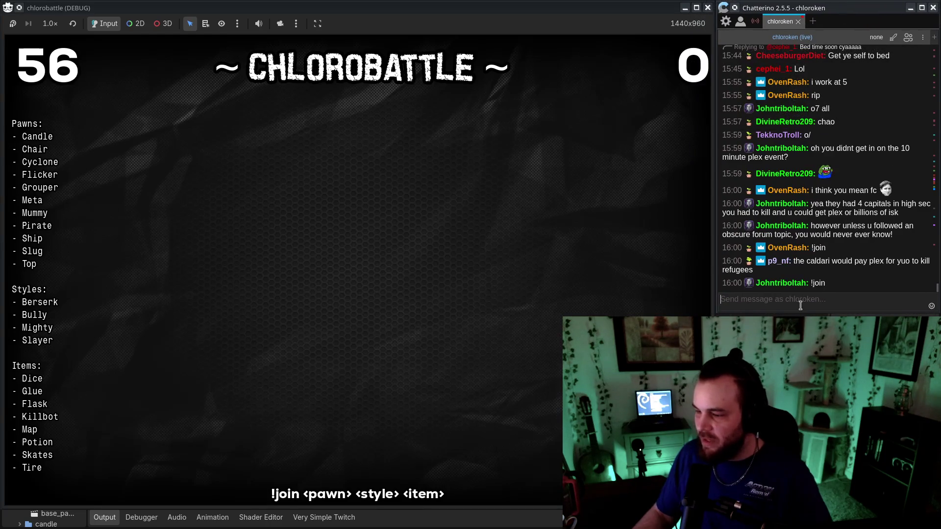
{"action": "type", "text": "!j"}
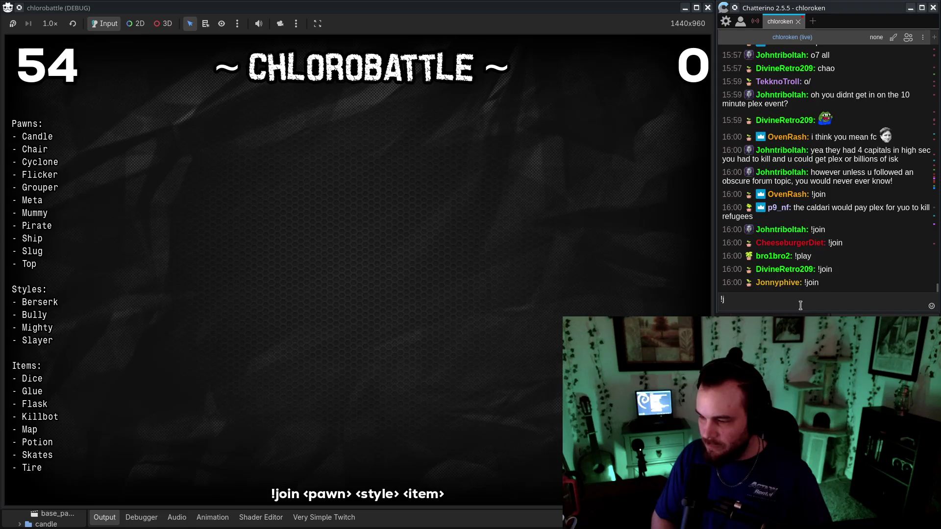
{"action": "type", "text": "oin flicker bully skates"}
{"action": "key", "text": "Return"}
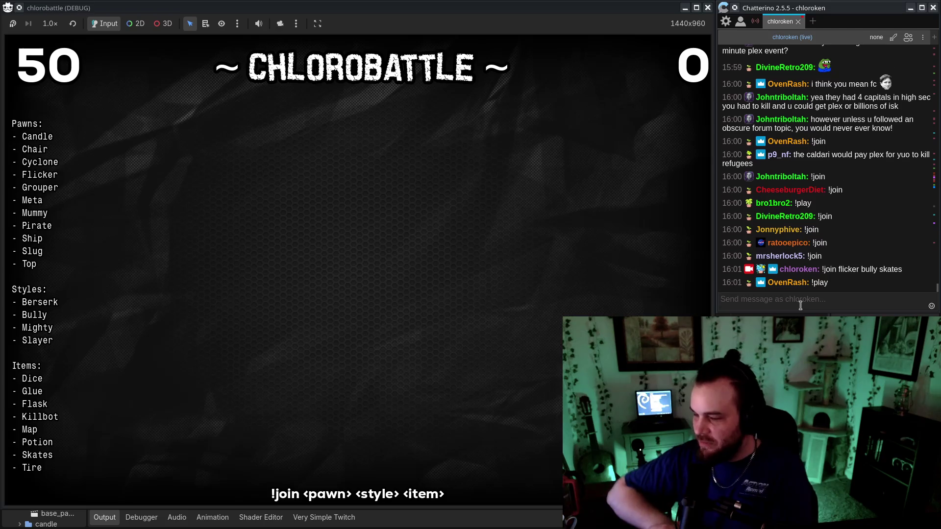
Uncomment the Twitch login and chat-message lines 10–11 in board_lobby.gd and restart the game
{"action": "key", "text": "alt+Tab"}
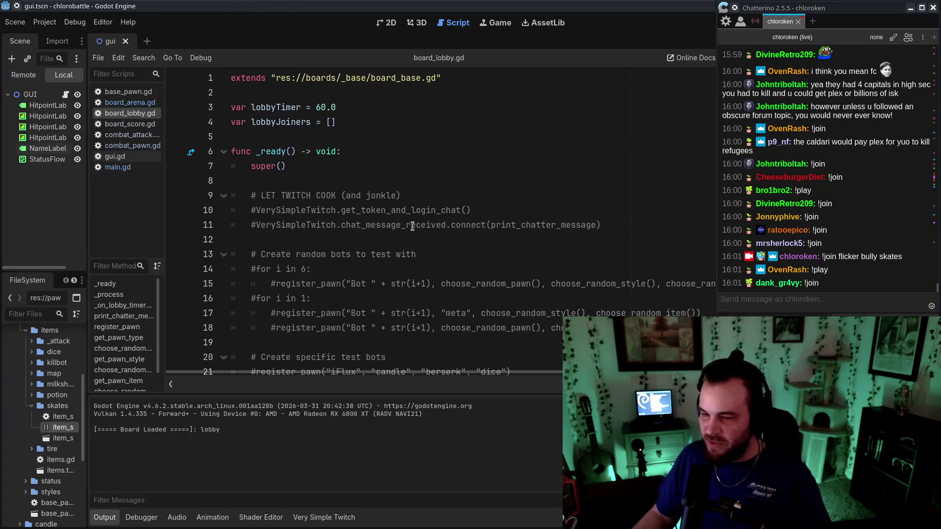
{"action": "left_click", "coordinate": [256, 210]}
{"action": "key", "text": "ctrl+k"}
{"action": "key", "text": "Down"}
{"action": "key", "text": "ctrl+k"}
{"action": "key", "text": "alt+Tab"}
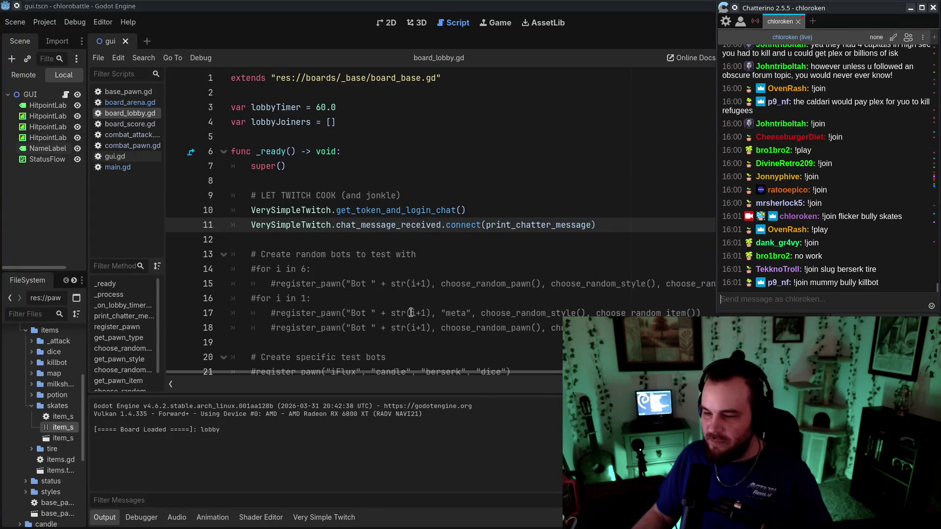
{"action": "key", "text": "alt+Tab"}
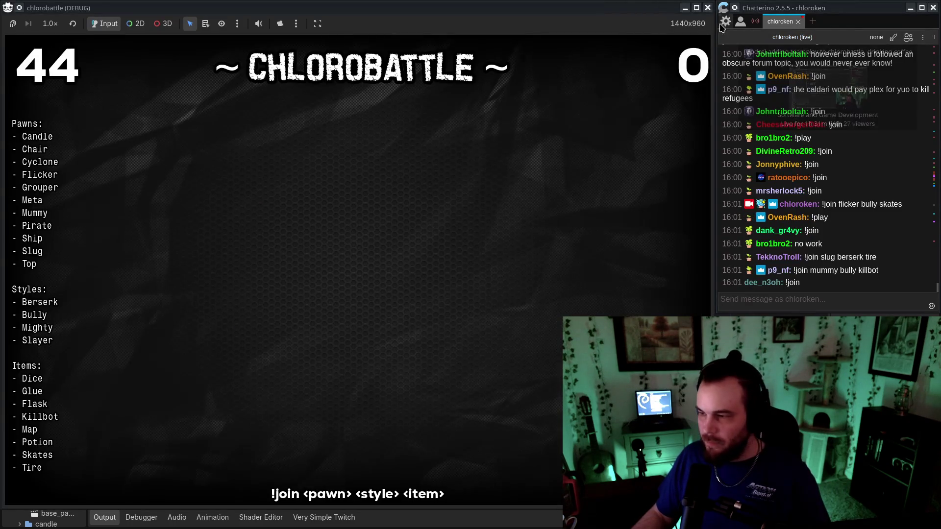
{"action": "left_click_drag", "start_coordinate": [771, 13], "coordinate": [771, 45]}
{"action": "left_click", "coordinate": [786, 23]}
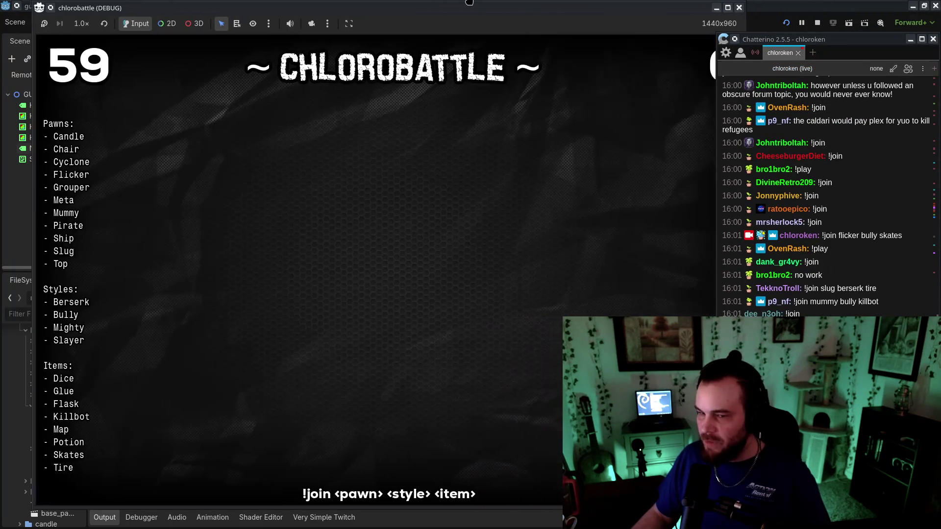
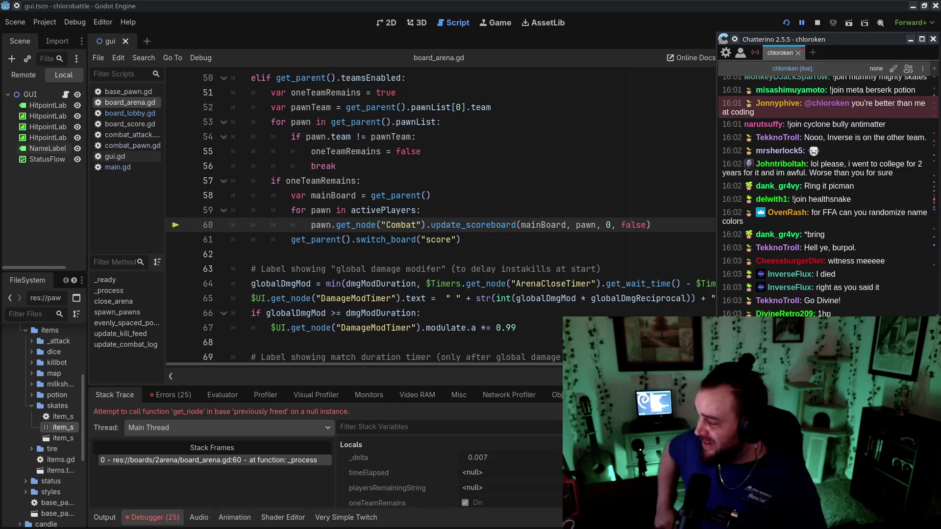
Close the running game window and relaunch the game to retest the endgame
{"action": "key", "text": "F12"}
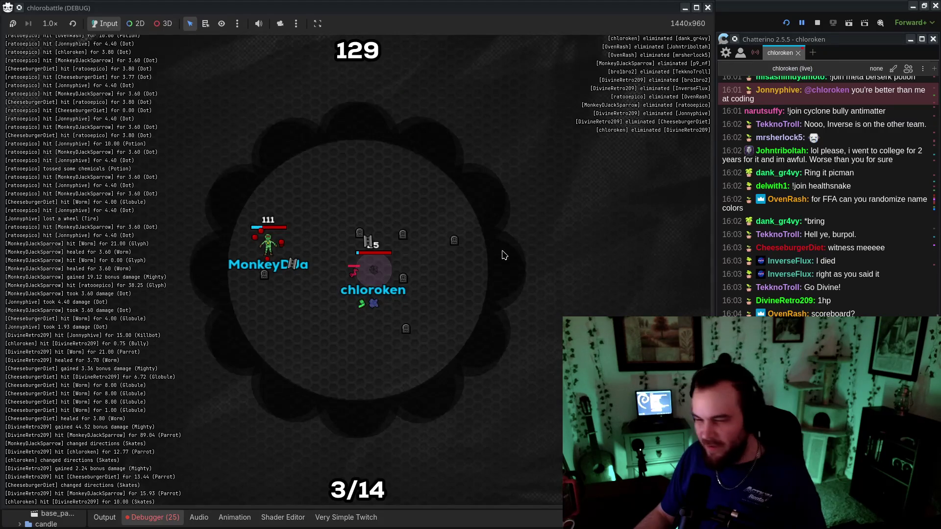
{"action": "left_click", "coordinate": [684, 8]}
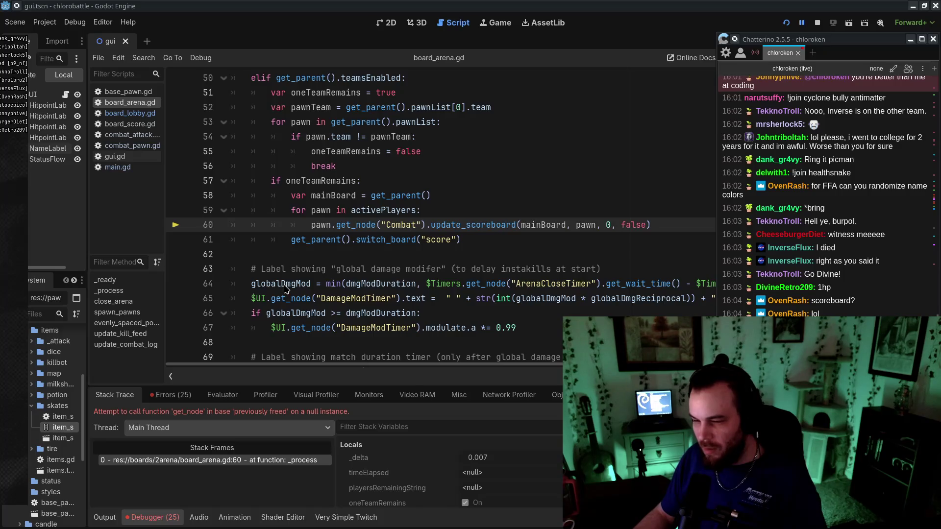
{"action": "key", "text": "F5"}
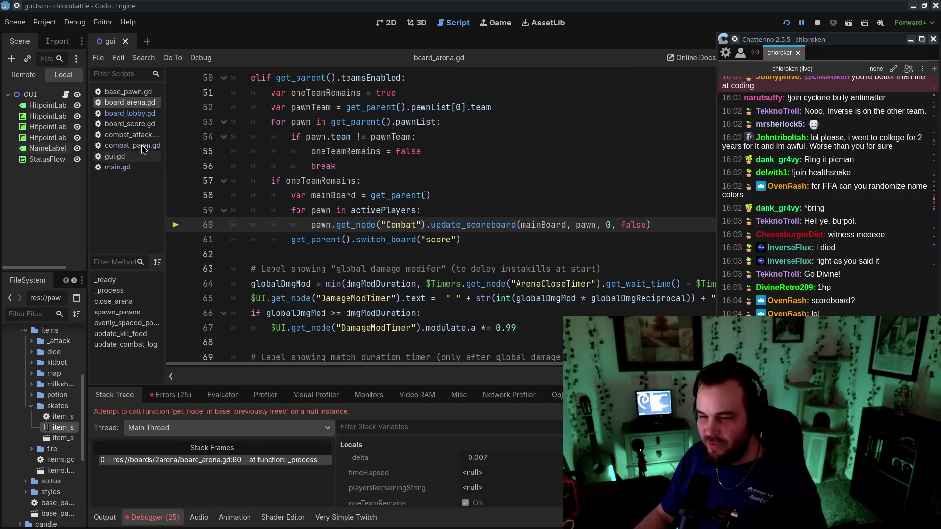
In combat_pawn.gd, swap lines 27–28 and back, save, then return to board_arena.gd line 60
{"action": "left_click", "coordinate": [142, 147]}
{"action": "scroll", "coordinate": [377, 263], "scroll_direction": "up", "scroll_amount": 2}
{"action": "scroll", "coordinate": [377, 263], "scroll_direction": "down", "scroll_amount": 2}
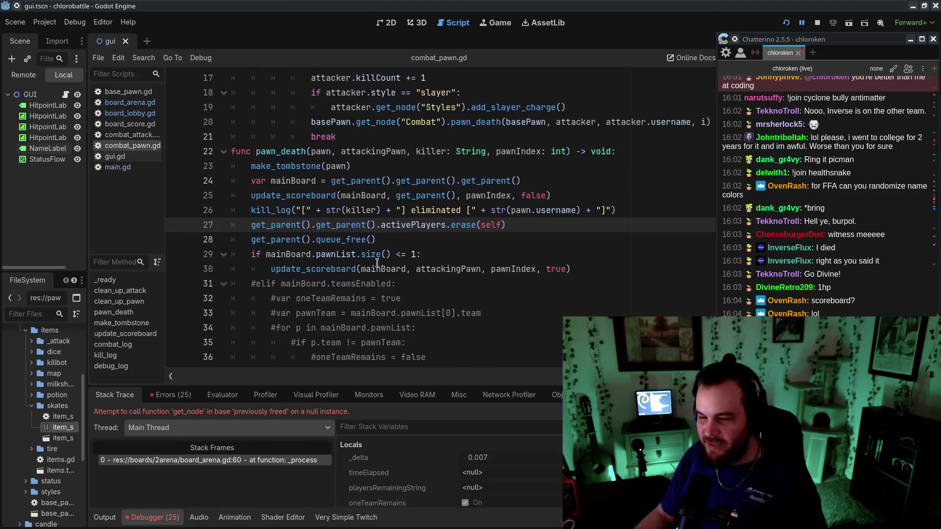
{"action": "left_click_drag", "start_coordinate": [553, 227], "coordinate": [664, 205]}
{"action": "left_click_drag", "start_coordinate": [522, 244], "coordinate": [550, 222]}
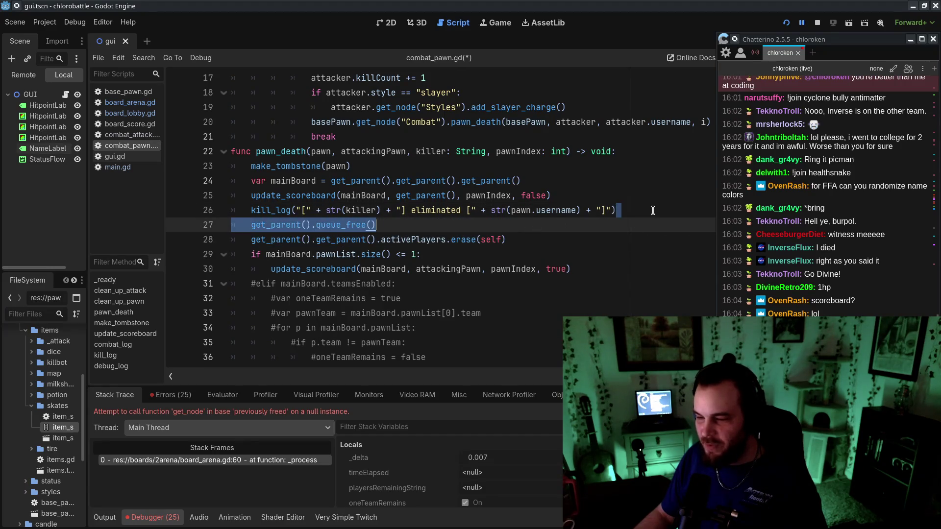
{"action": "key", "text": "alt+Up"}
{"action": "key", "text": "alt+Down"}
{"action": "key", "text": "ctrl+s"}
{"action": "key", "text": "ctrl+shift+comma"}
{"action": "key", "text": "ctrl+shift+comma"}
{"action": "key", "text": "ctrl+shift+comma"}
{"action": "left_click", "coordinate": [527, 222]}
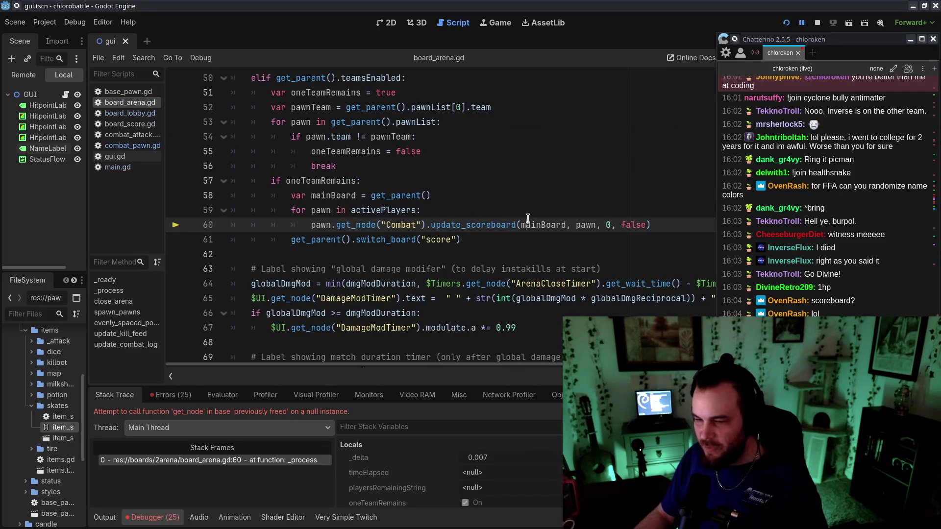
Review board_arena.gd's team endgame block, highlighting activePlayers on line 59
{"action": "scroll", "coordinate": [518, 277], "scroll_direction": "up", "scroll_amount": 7}
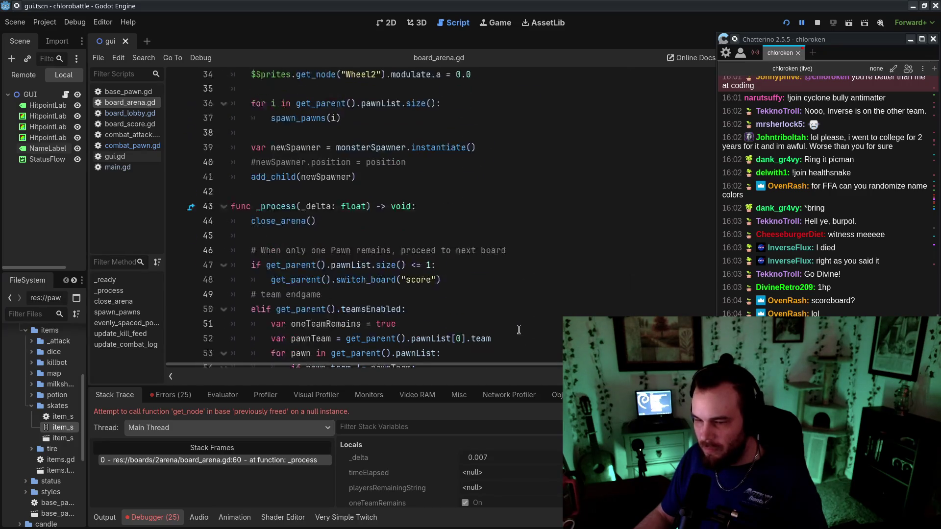
{"action": "scroll", "coordinate": [508, 306], "scroll_direction": "down", "scroll_amount": 6}
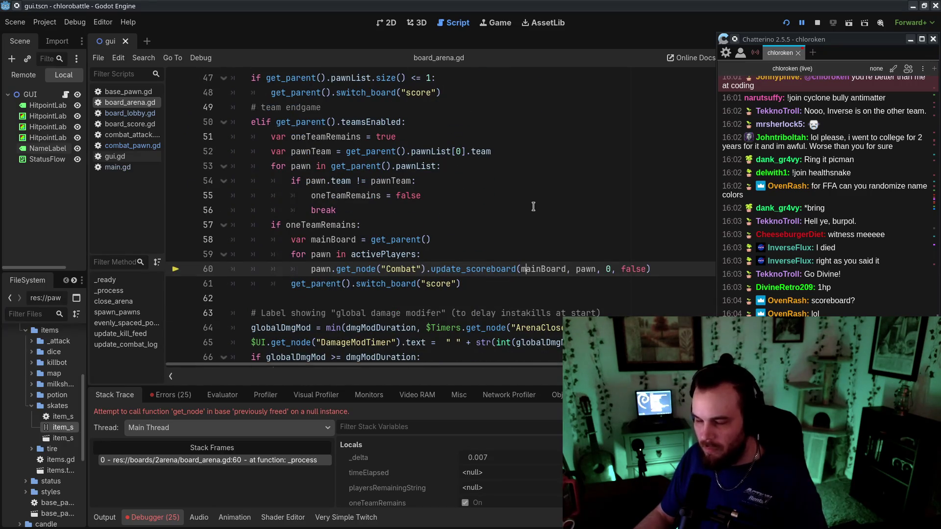
{"action": "left_click_drag", "start_coordinate": [533, 207], "coordinate": [595, 287]}
{"action": "left_click", "coordinate": [575, 240]}
{"action": "left_click_drag", "start_coordinate": [575, 166], "coordinate": [579, 275]}
{"action": "scroll", "coordinate": [579, 274], "scroll_direction": "up", "scroll_amount": 3}
{"action": "scroll", "coordinate": [568, 264], "scroll_direction": "down", "scroll_amount": 1}
{"action": "left_click_drag", "start_coordinate": [496, 106], "coordinate": [552, 231]}
{"action": "scroll", "coordinate": [563, 245], "scroll_direction": "down", "scroll_amount": 3}
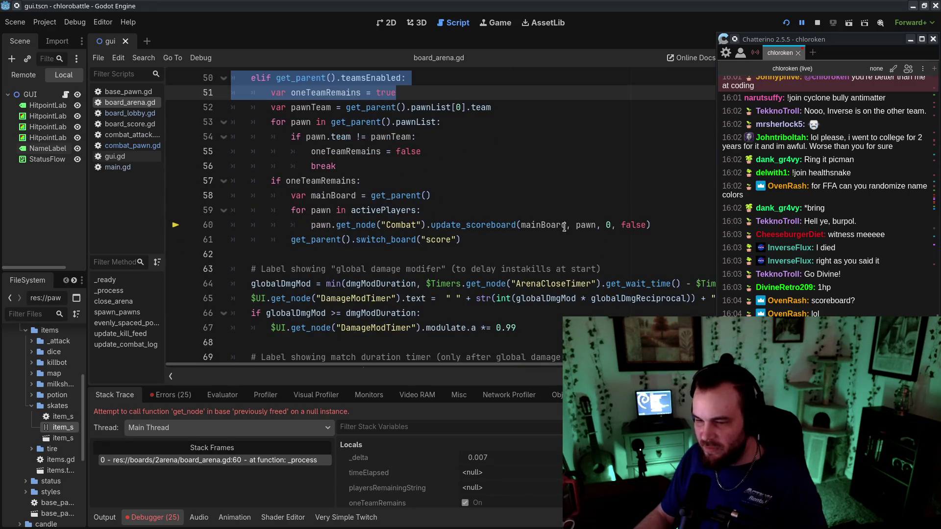
{"action": "left_click", "coordinate": [564, 199]}
{"action": "double_click", "coordinate": [374, 210]}
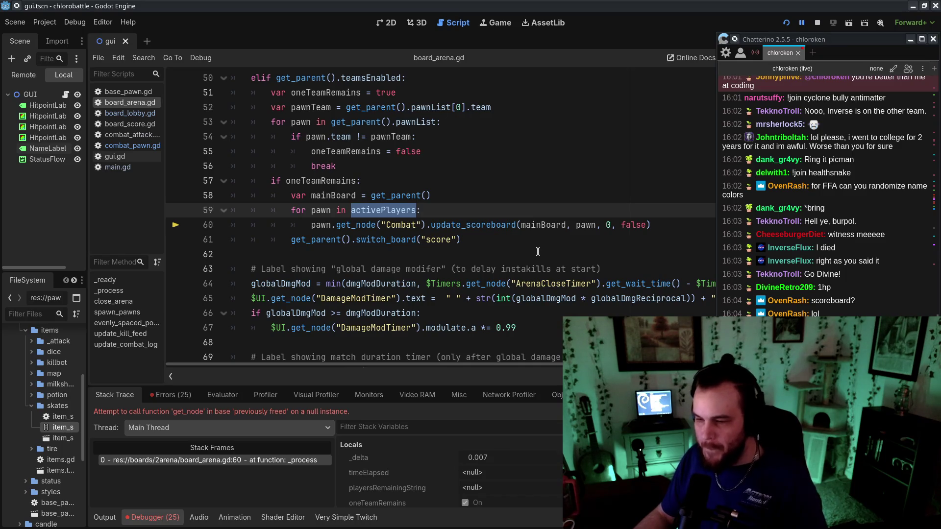
{"action": "left_click", "coordinate": [538, 251]}
Select the erase and queue_free lines 27–28 in combat_pawn.gd and launch the game
{"action": "left_click", "coordinate": [145, 147]}
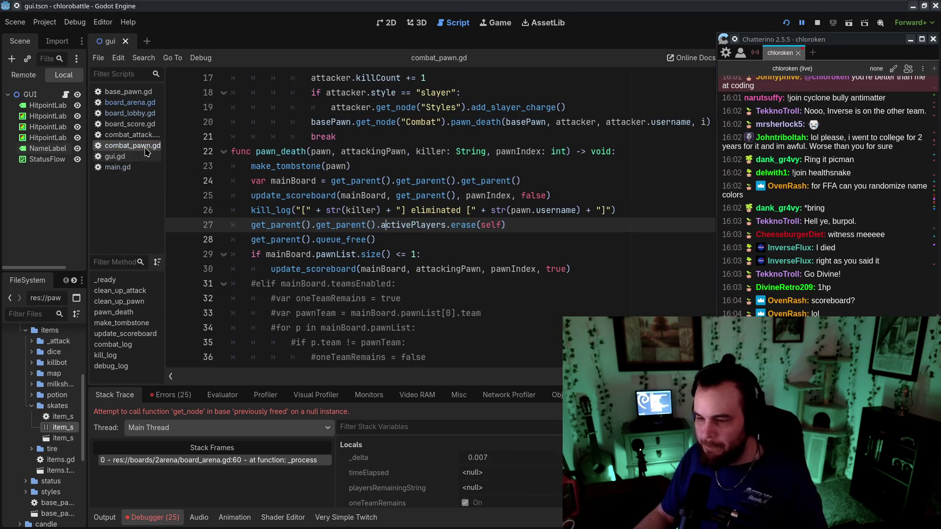
{"action": "left_click_drag", "start_coordinate": [387, 240], "coordinate": [170, 222]}
{"action": "key", "text": "F5"}
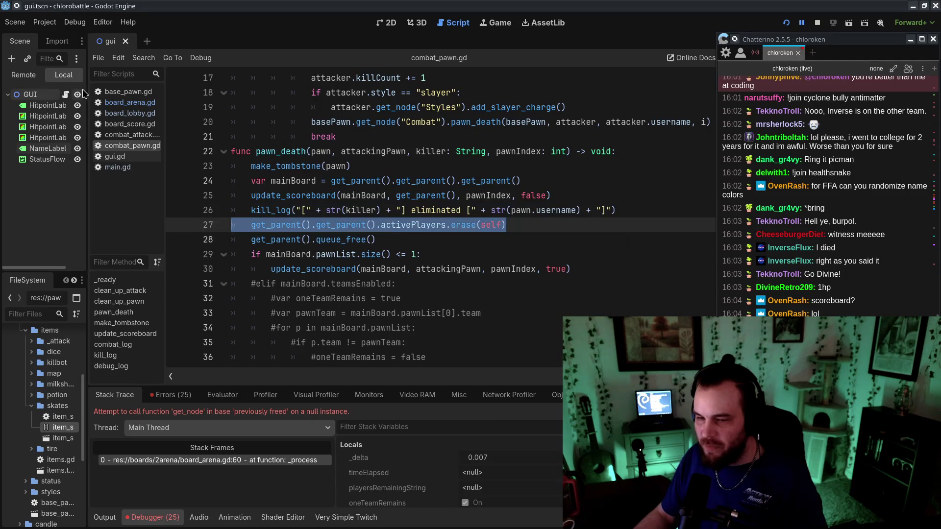
Close the game, put the caret at line 60 of board_arena.gd, then reopen combat_pawn.gd
{"action": "left_click", "coordinate": [120, 104]}
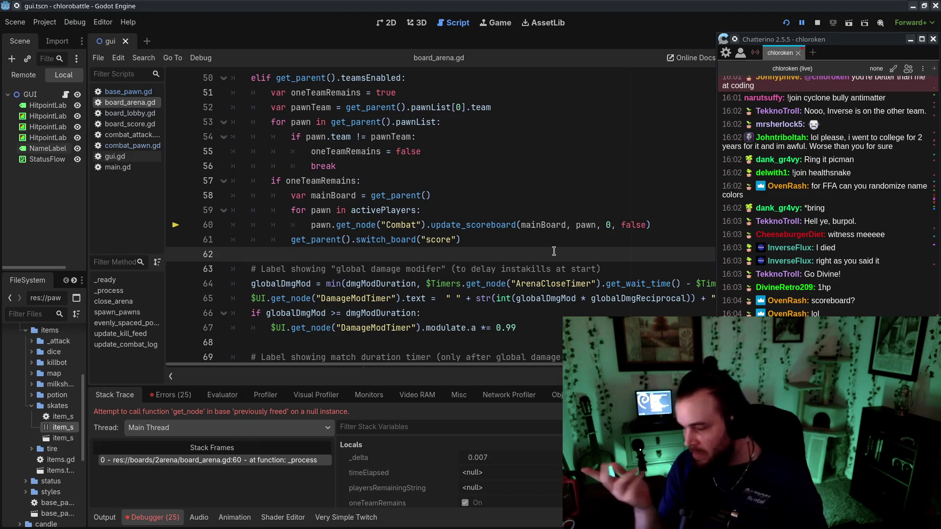
{"action": "key", "text": "Up"}
{"action": "key", "text": "Up"}
{"action": "key", "text": "Home"}
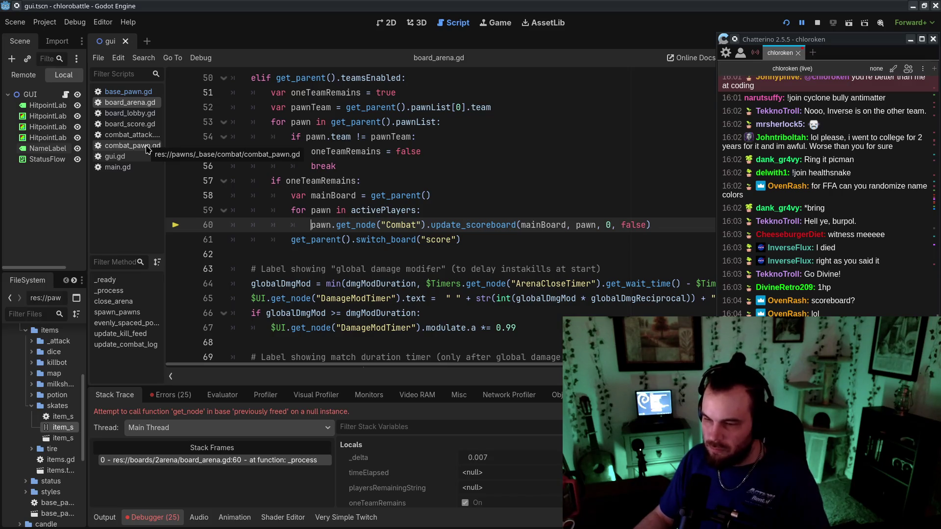
{"action": "scroll", "coordinate": [473, 284], "scroll_direction": "up", "scroll_amount": 4}
{"action": "scroll", "coordinate": [473, 284], "scroll_direction": "down", "scroll_amount": 3}
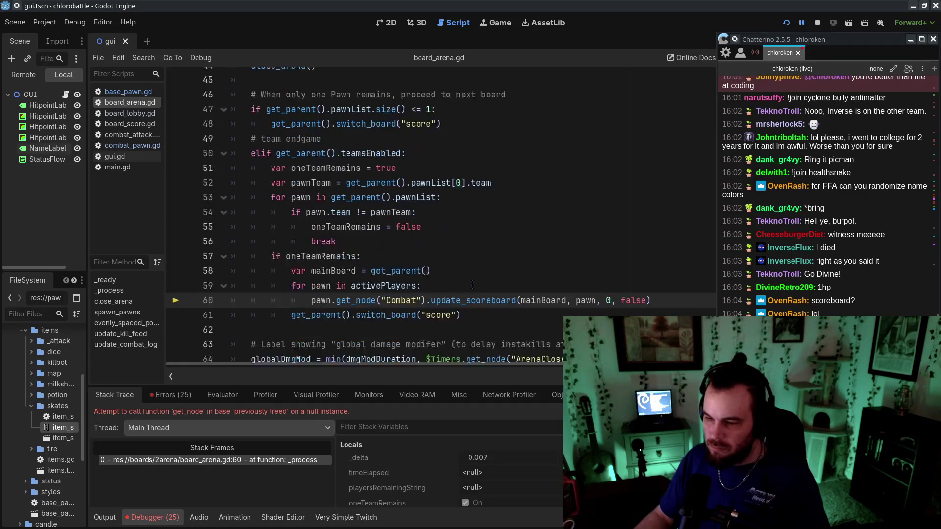
{"action": "left_click", "coordinate": [149, 150]}
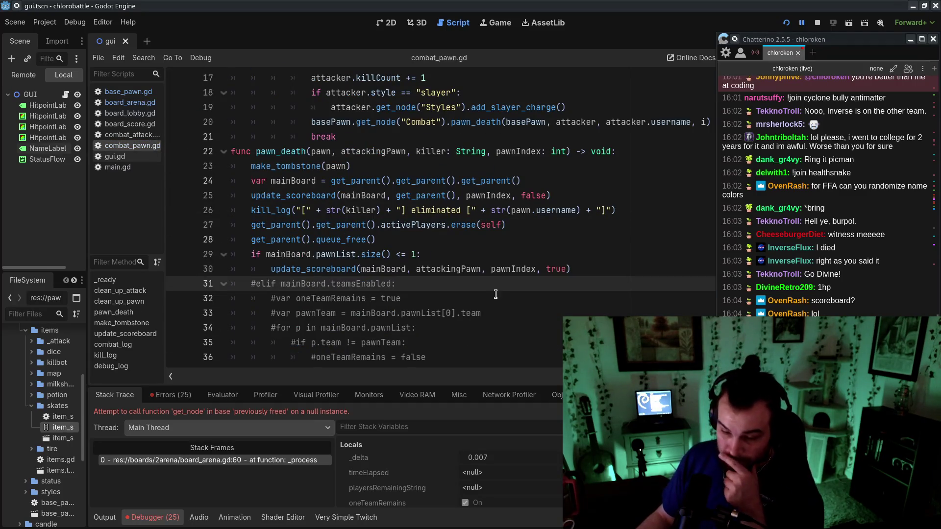
{"action": "left_click", "coordinate": [510, 248]}
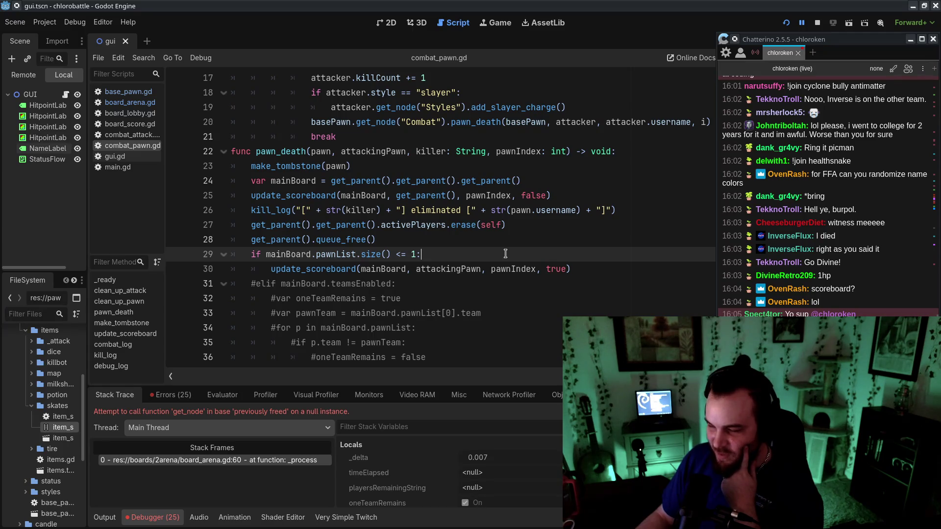
{"action": "left_click", "coordinate": [546, 224]}
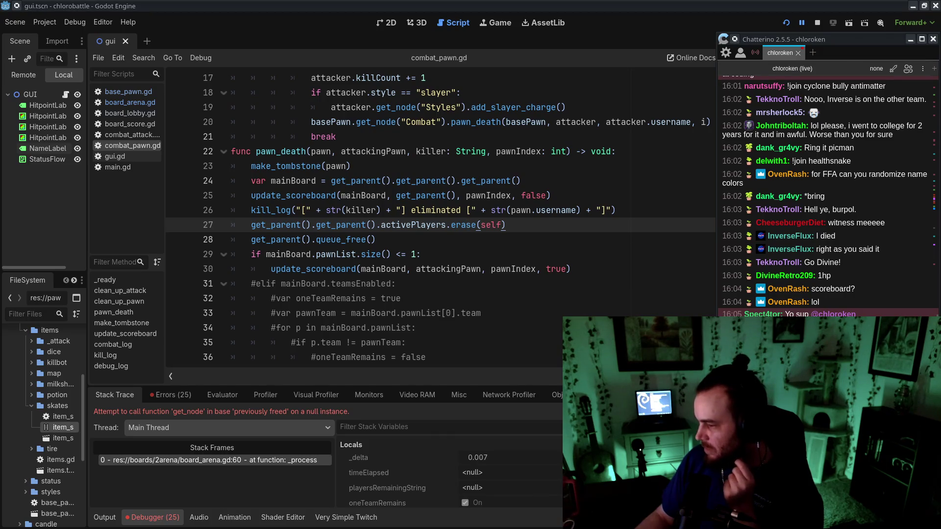
{"action": "left_click", "coordinate": [209, 460]}
{"action": "left_click", "coordinate": [489, 208]}
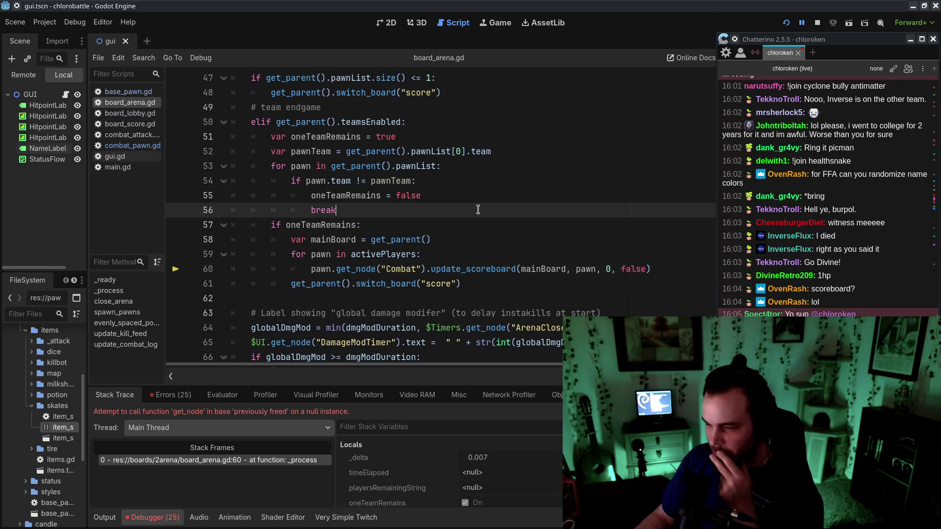
{"action": "scroll", "coordinate": [488, 209], "scroll_direction": "down", "scroll_amount": 3}
{"action": "scroll", "coordinate": [464, 214], "scroll_direction": "up", "scroll_amount": 1}
{"action": "left_click", "coordinate": [464, 214]}
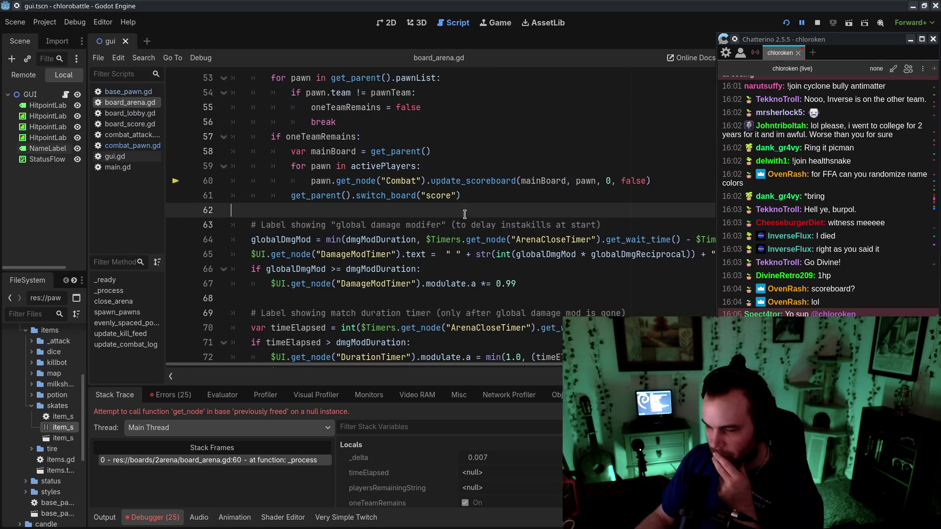
{"action": "left_click", "coordinate": [135, 147]}
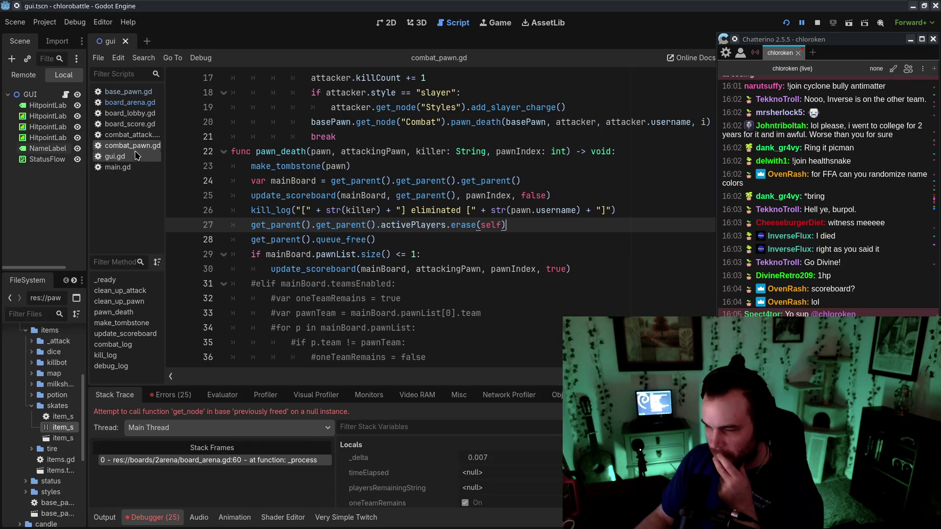
{"action": "left_click", "coordinate": [135, 92]}
{"action": "left_click", "coordinate": [138, 103]}
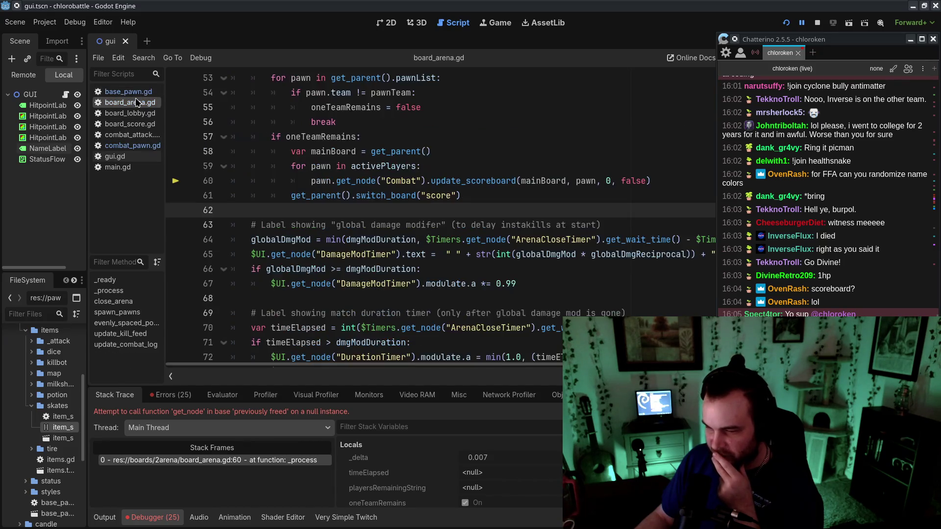
{"action": "left_click", "coordinate": [139, 113]}
{"action": "left_click", "coordinate": [139, 102]}
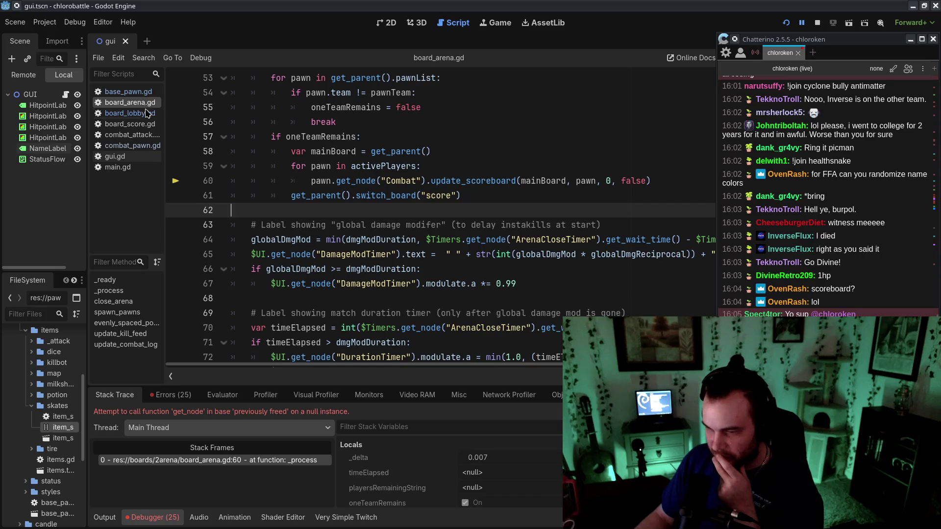
{"action": "left_click", "coordinate": [146, 147]}
{"action": "double_click", "coordinate": [414, 225]}
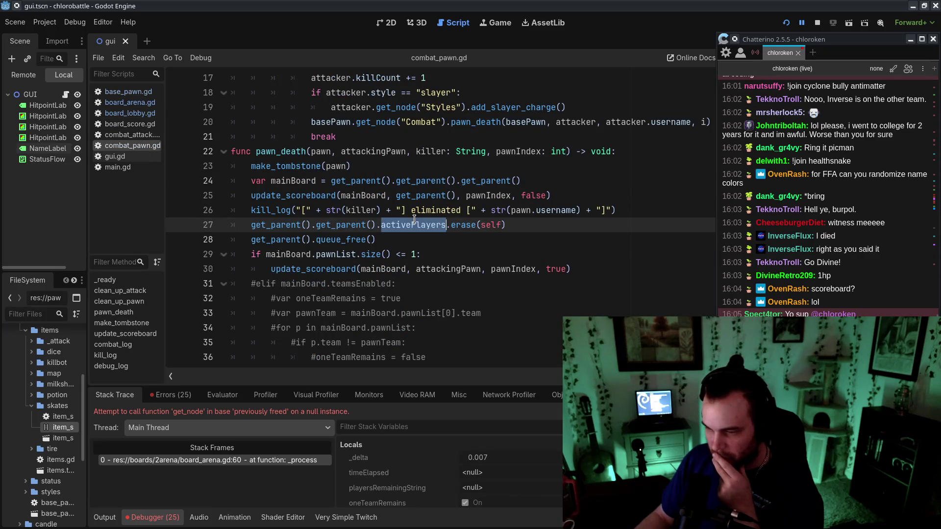
{"action": "left_click", "coordinate": [555, 280]}
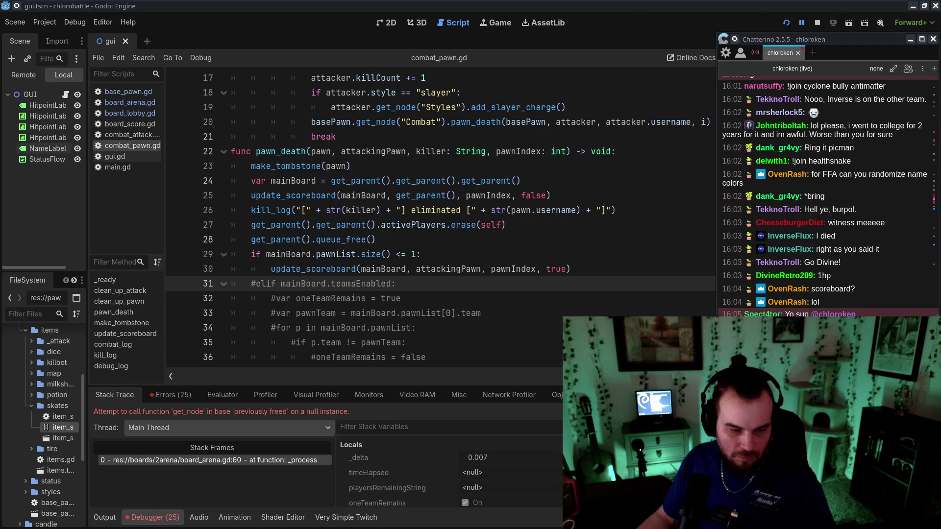
{"action": "key", "text": "alt+Tab"}
{"action": "scroll", "coordinate": [540, 342], "scroll_direction": "down", "scroll_amount": 10}
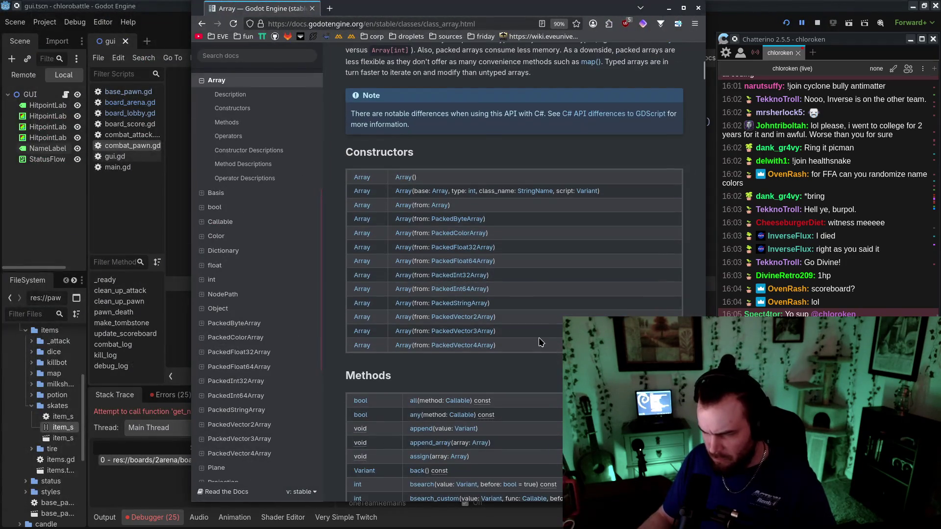
{"action": "key", "text": "ctrl+f"}
{"action": "type", "text": "erase"}
{"action": "key", "text": "Return"}
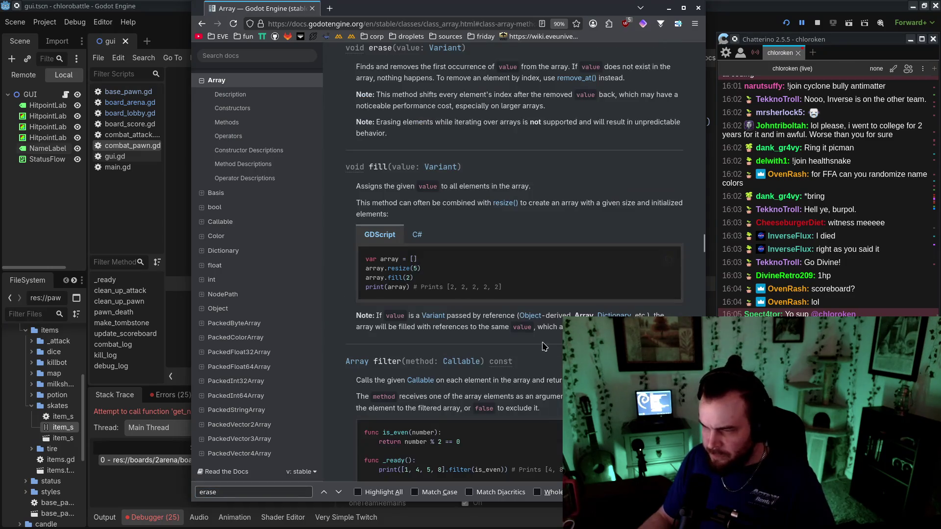
{"action": "left_click_drag", "start_coordinate": [490, 8], "coordinate": [438, 26]}
{"action": "left_click_drag", "start_coordinate": [446, 86], "coordinate": [482, 85]}
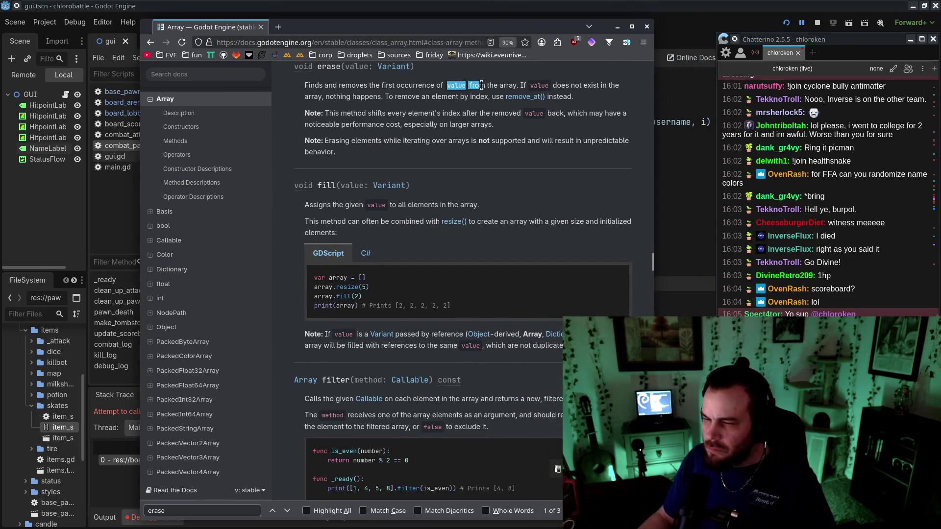
{"action": "left_click_drag", "start_coordinate": [359, 96], "coordinate": [455, 97]}
{"action": "left_click", "coordinate": [511, 103]}
{"action": "left_click_drag", "start_coordinate": [325, 114], "coordinate": [515, 126]}
{"action": "left_click", "coordinate": [510, 133]}
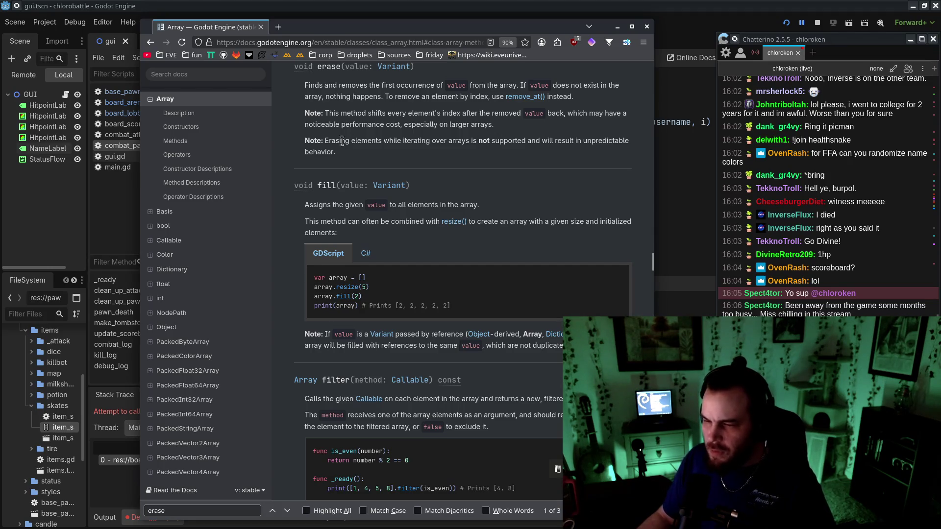
{"action": "left_click_drag", "start_coordinate": [325, 141], "coordinate": [336, 151]}
{"action": "left_click", "coordinate": [432, 155]}
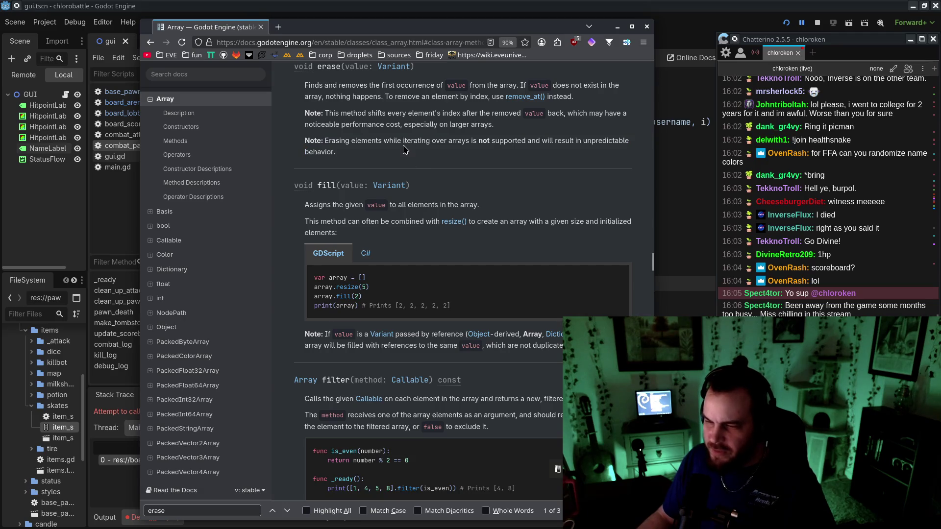
{"action": "key", "text": "alt+Tab"}
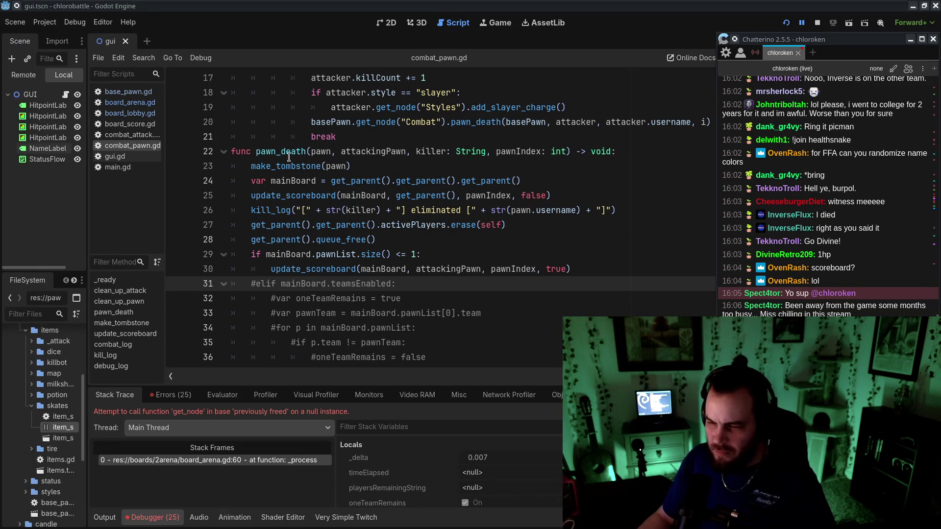
{"action": "left_click", "coordinate": [130, 102]}
From board_arena.gd line 60, expand the freed-node get_node error in Debugger Errors, then return to Stack Trace
{"action": "left_click", "coordinate": [486, 187]}
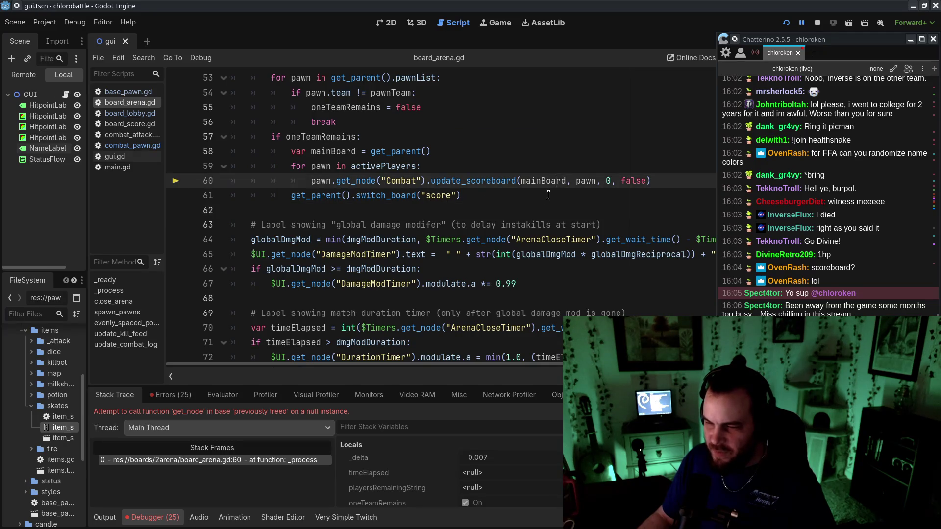
{"action": "scroll", "coordinate": [541, 235], "scroll_direction": "up", "scroll_amount": 2}
{"action": "scroll", "coordinate": [544, 260], "scroll_direction": "down", "scroll_amount": 1}
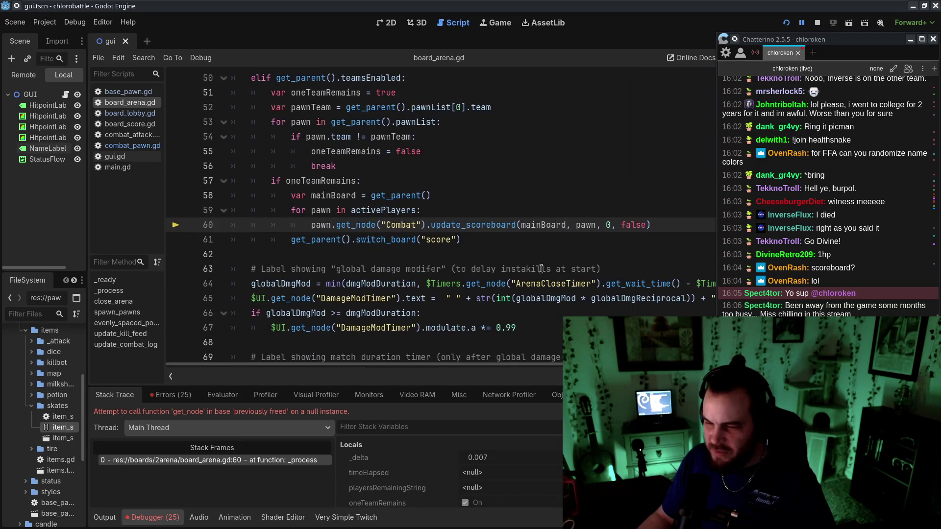
{"action": "left_click", "coordinate": [175, 397]}
{"action": "scroll", "coordinate": [196, 465], "scroll_direction": "down", "scroll_amount": 5}
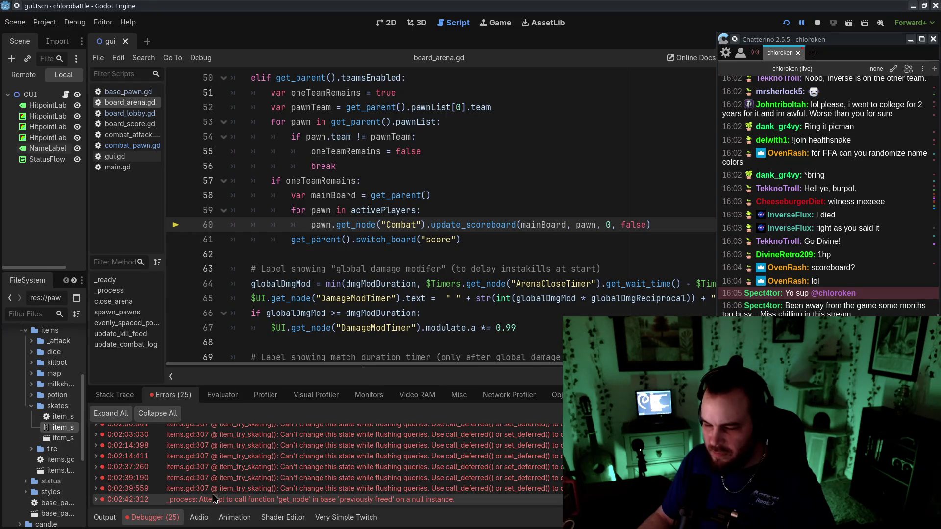
{"action": "left_click", "coordinate": [147, 500]}
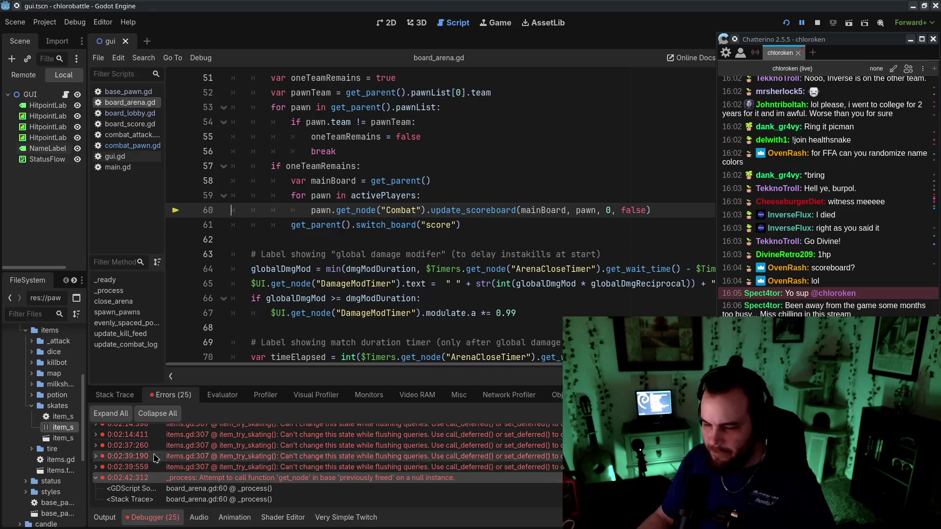
{"action": "left_click", "coordinate": [114, 395]}
Inspect activePlayers on line 59, then jump from the error list to line 60's stack frames and locals
{"action": "left_click", "coordinate": [464, 195]}
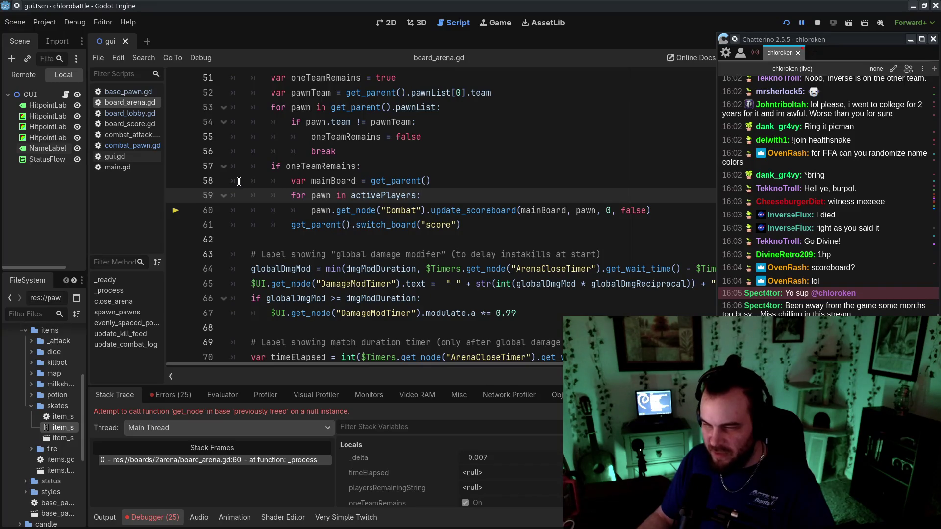
{"action": "left_click", "coordinate": [467, 253]}
{"action": "double_click", "coordinate": [398, 193]}
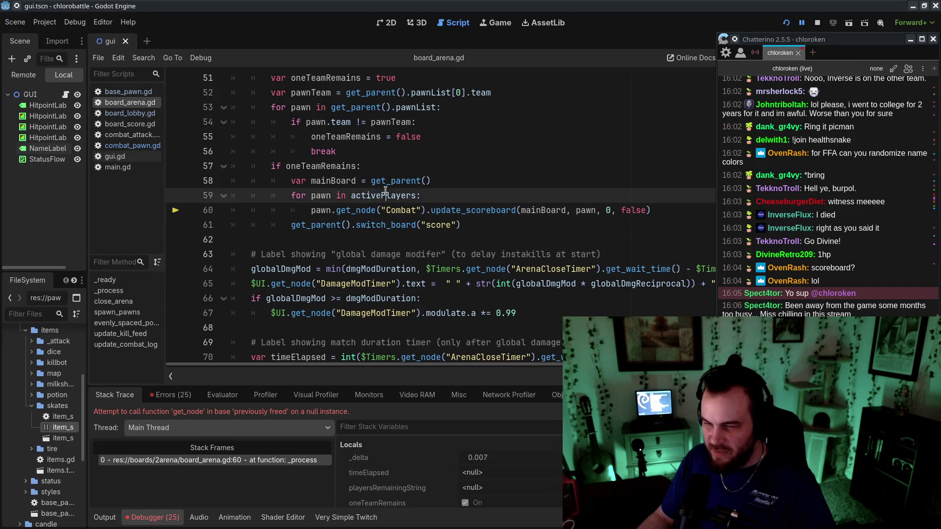
{"action": "scroll", "coordinate": [400, 215], "scroll_direction": "up", "scroll_amount": 5}
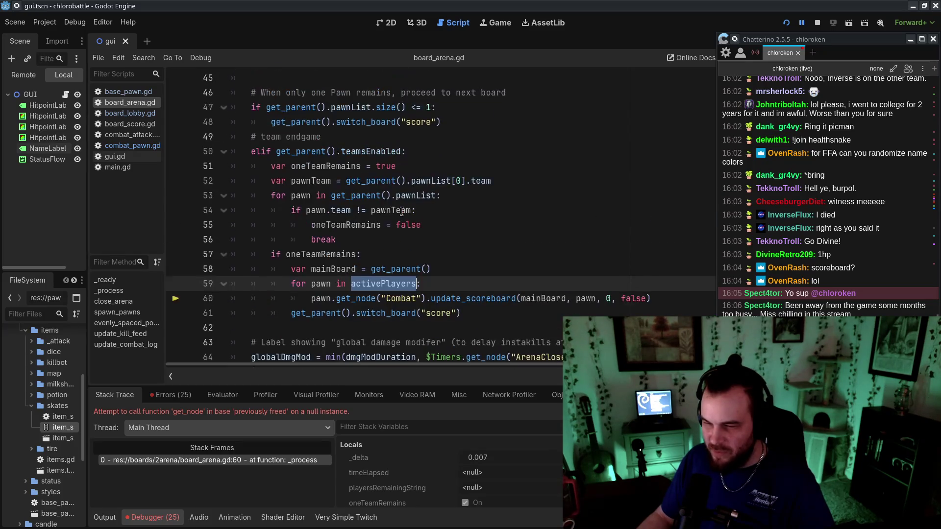
{"action": "scroll", "coordinate": [400, 219], "scroll_direction": "down", "scroll_amount": 6}
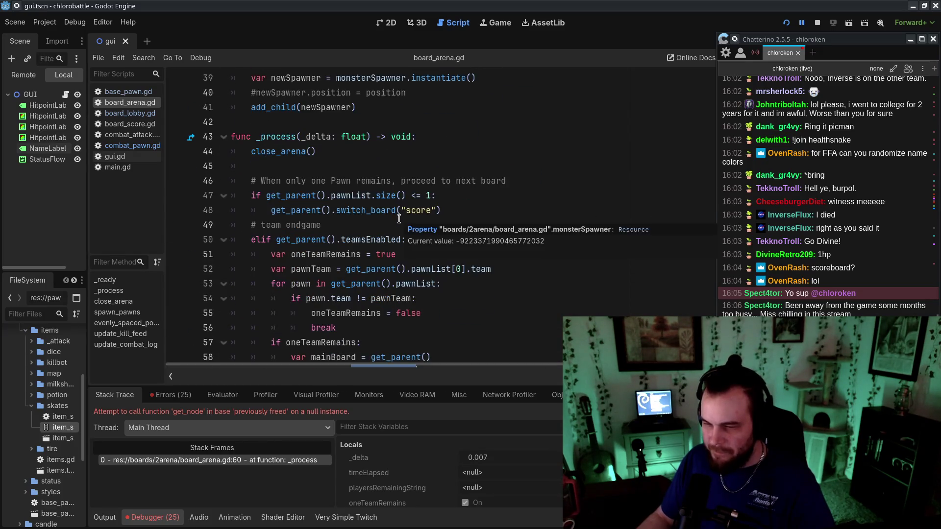
{"action": "left_click", "coordinate": [177, 395]}
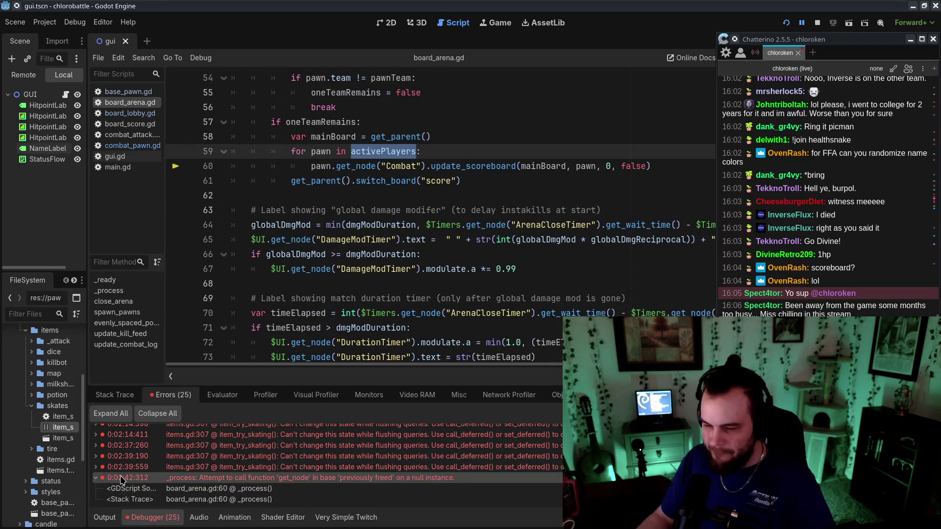
{"action": "left_click", "coordinate": [185, 499]}
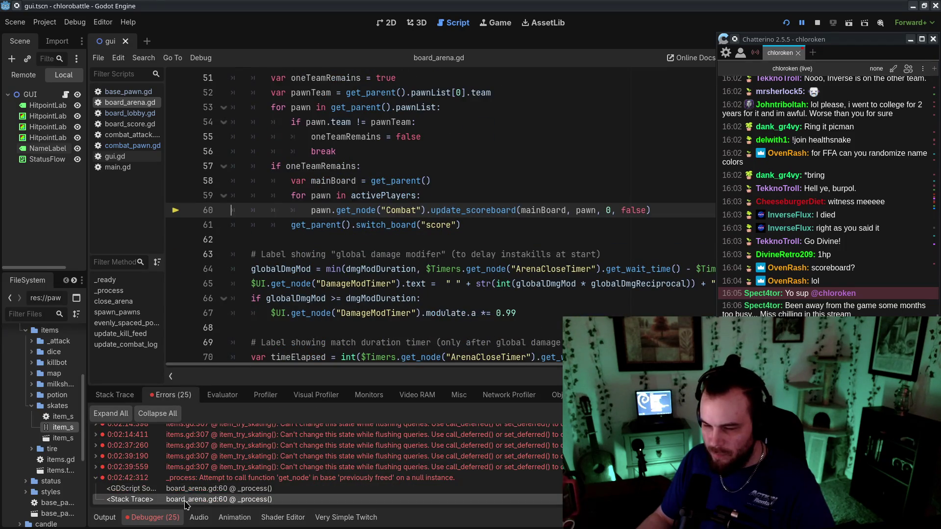
{"action": "left_click", "coordinate": [115, 394]}
{"action": "scroll", "coordinate": [417, 470], "scroll_direction": "up", "scroll_amount": 1}
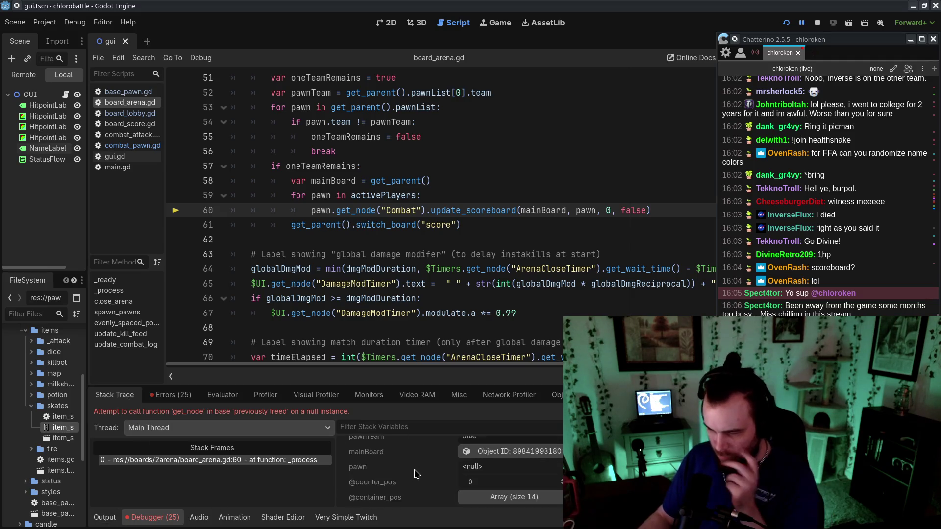
{"action": "scroll", "coordinate": [417, 474], "scroll_direction": "down", "scroll_amount": 4}
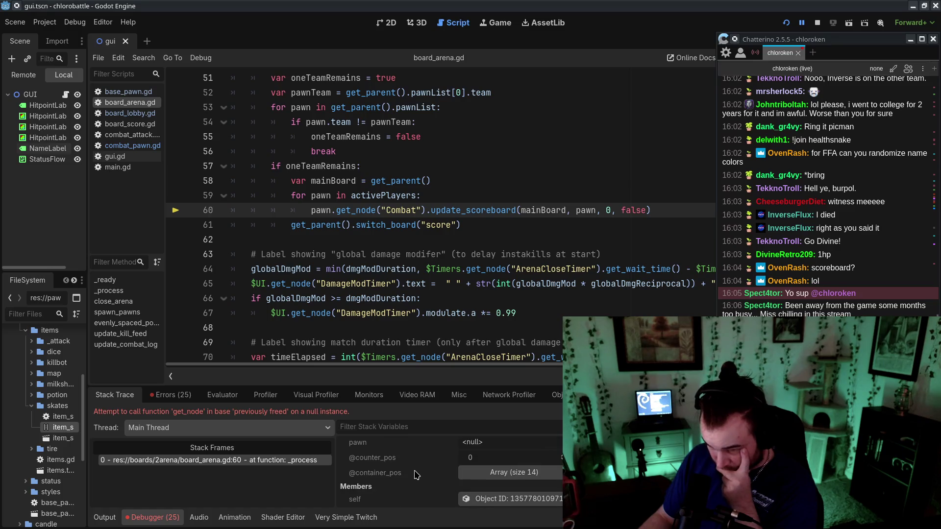
{"action": "scroll", "coordinate": [417, 474], "scroll_direction": "up", "scroll_amount": 5}
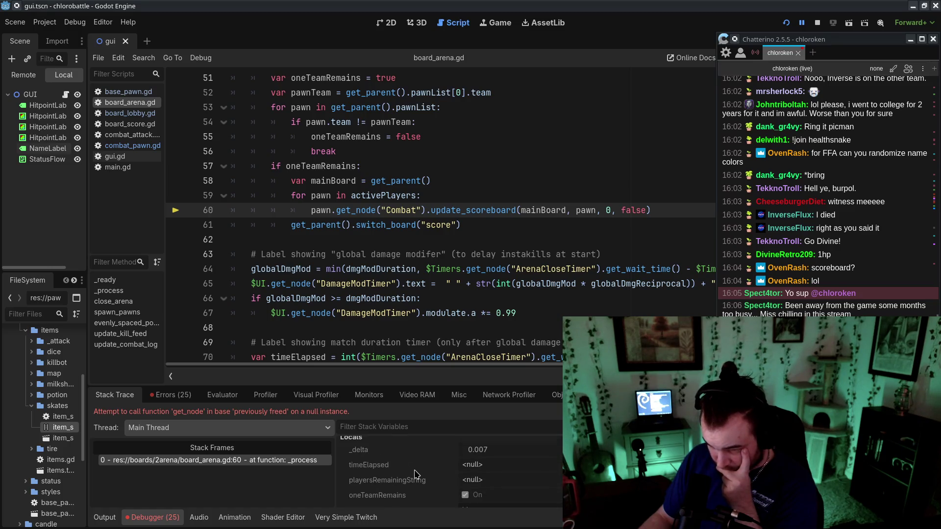
{"action": "scroll", "coordinate": [416, 474], "scroll_direction": "up", "scroll_amount": 1}
{"action": "scroll", "coordinate": [416, 474], "scroll_direction": "down", "scroll_amount": 10}
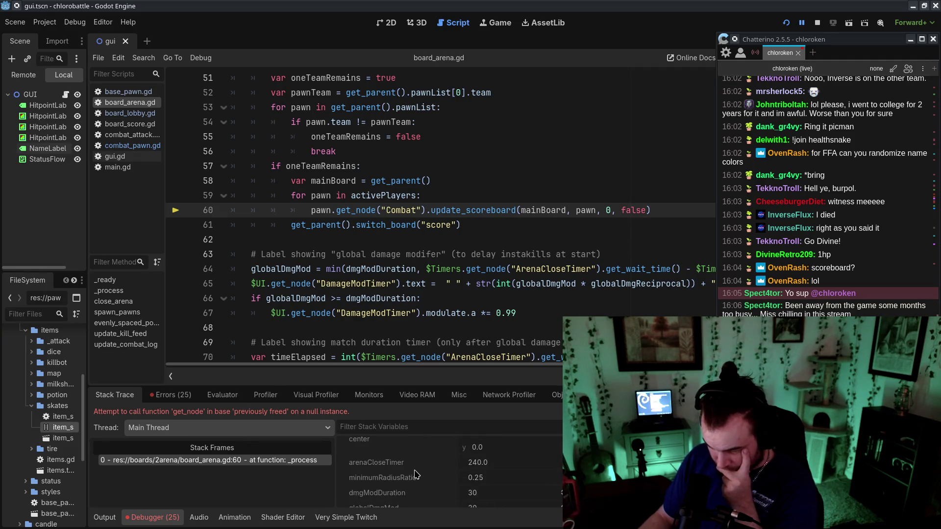
{"action": "scroll", "coordinate": [416, 475], "scroll_direction": "down", "scroll_amount": 6}
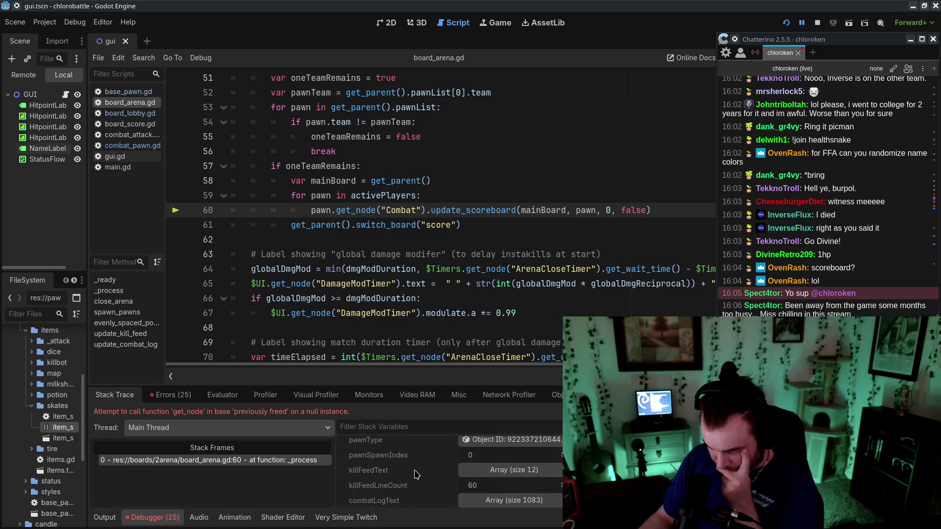
{"action": "scroll", "coordinate": [417, 475], "scroll_direction": "down", "scroll_amount": 2}
{"action": "left_click", "coordinate": [480, 458]}
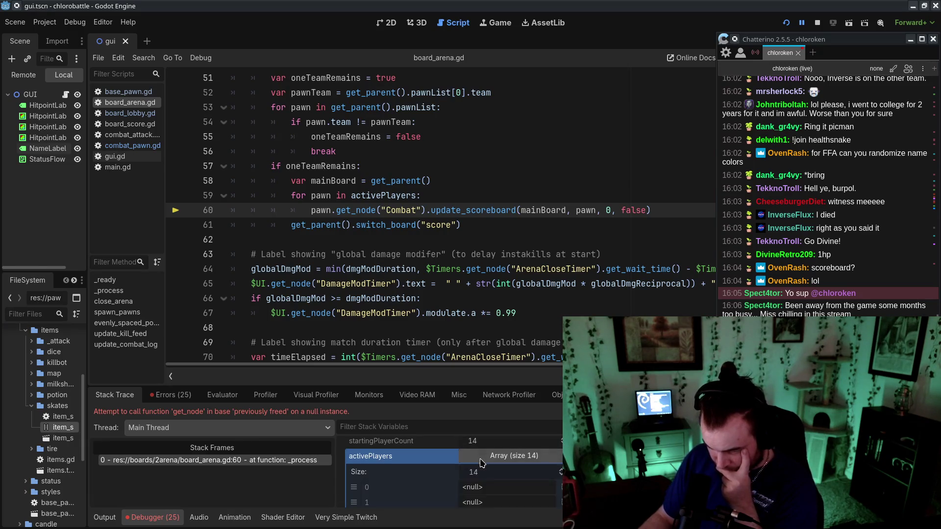
{"action": "scroll", "coordinate": [441, 470], "scroll_direction": "down", "scroll_amount": 4}
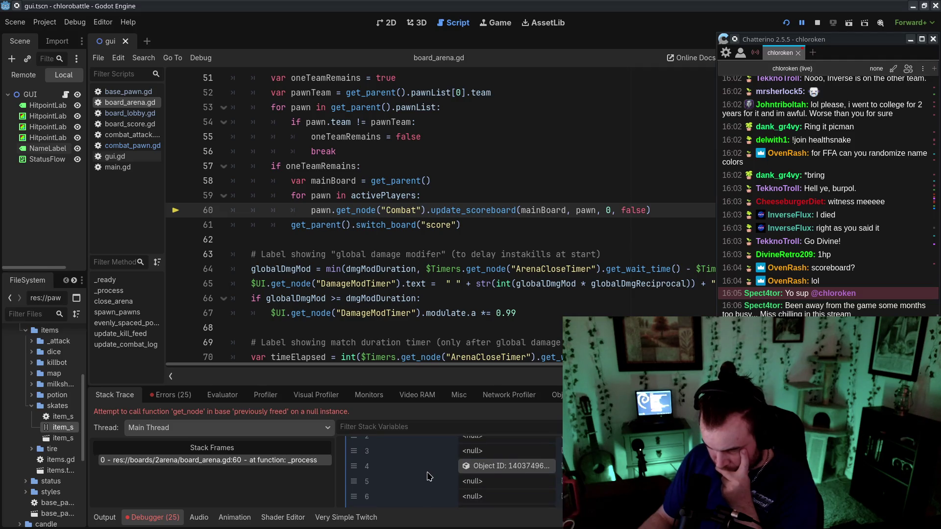
{"action": "scroll", "coordinate": [471, 471], "scroll_direction": "down", "scroll_amount": 1}
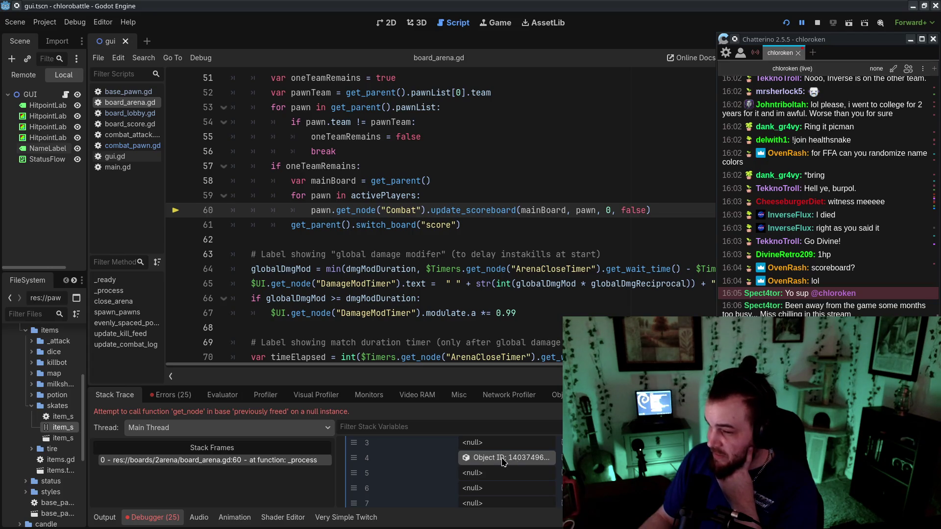
{"action": "scroll", "coordinate": [503, 461], "scroll_direction": "down", "scroll_amount": 5}
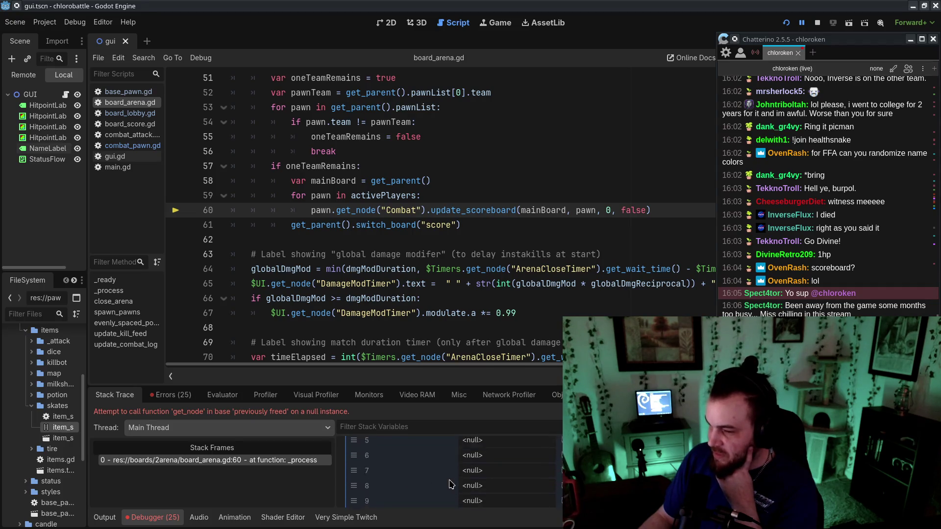
{"action": "scroll", "coordinate": [434, 484], "scroll_direction": "up", "scroll_amount": 1}
{"action": "scroll", "coordinate": [434, 484], "scroll_direction": "down", "scroll_amount": 3}
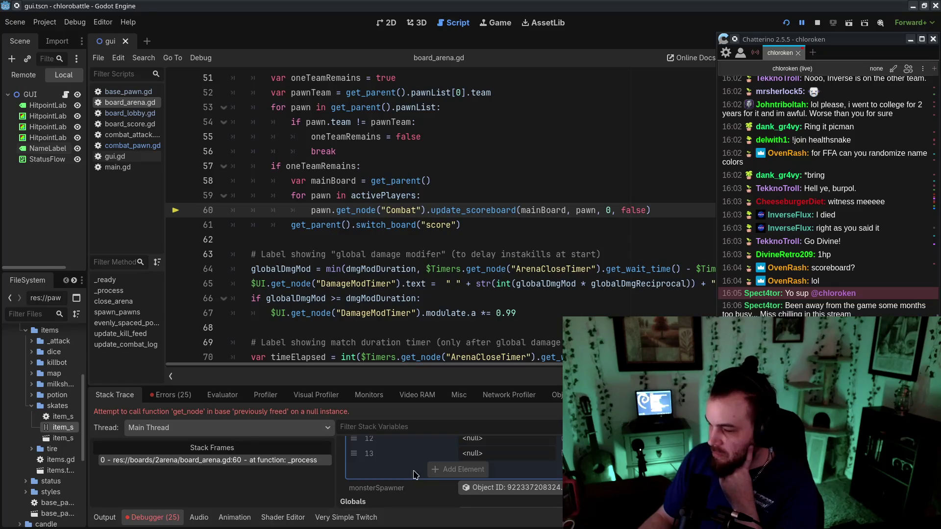
{"action": "scroll", "coordinate": [414, 474], "scroll_direction": "up", "scroll_amount": 4}
{"action": "scroll", "coordinate": [410, 469], "scroll_direction": "up", "scroll_amount": 1}
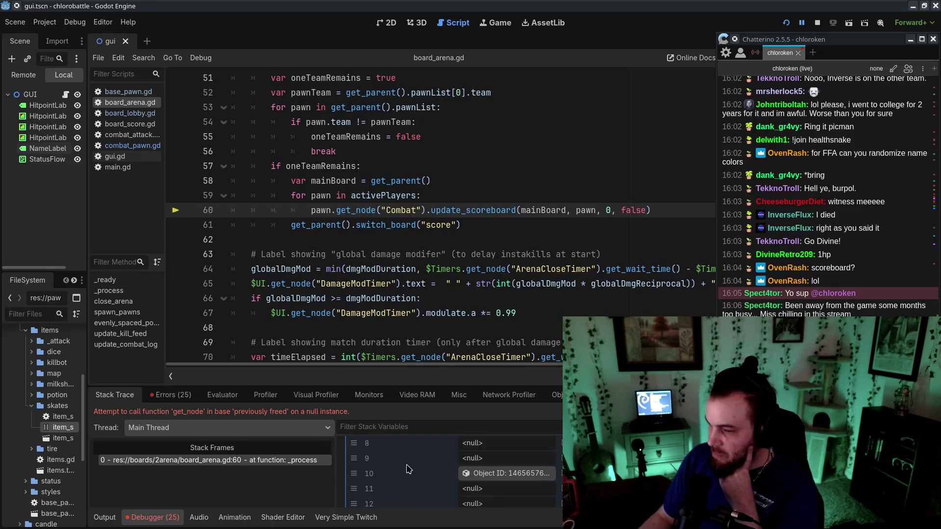
{"action": "left_click", "coordinate": [131, 146]}
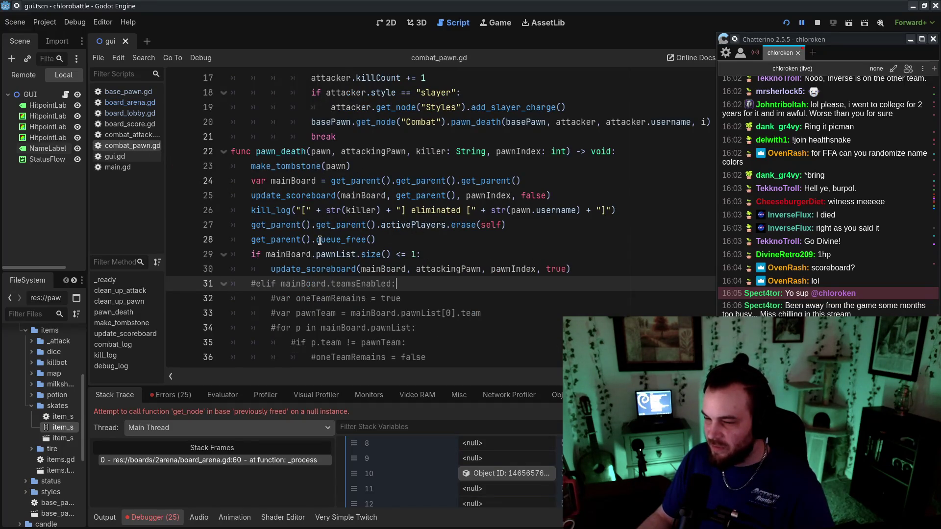
Delete 'queue_' on line 28 so pawn_death calls get_parent().free(), then resume the game
{"action": "left_click_drag", "start_coordinate": [320, 240], "coordinate": [415, 240]}
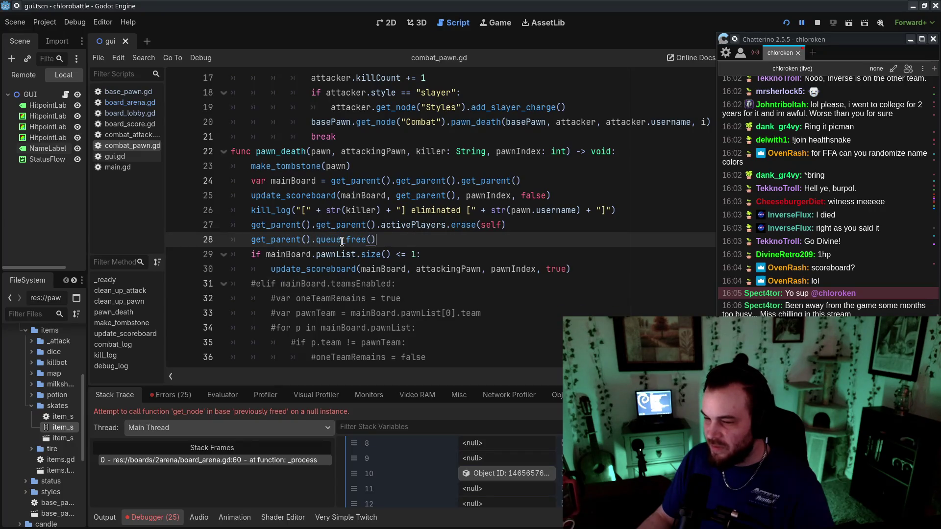
{"action": "mouse_move", "coordinate": [306, 226]}
{"action": "left_mouse_down"}
{"action": "mouse_move", "coordinate": [482, 224]}
{"action": "mouse_move", "coordinate": [251, 225]}
{"action": "left_mouse_up"}
{"action": "left_click", "coordinate": [516, 222]}
{"action": "left_click", "coordinate": [561, 221]}
{"action": "left_click_drag", "start_coordinate": [561, 221], "coordinate": [226, 223]}
{"action": "left_click", "coordinate": [411, 226]}
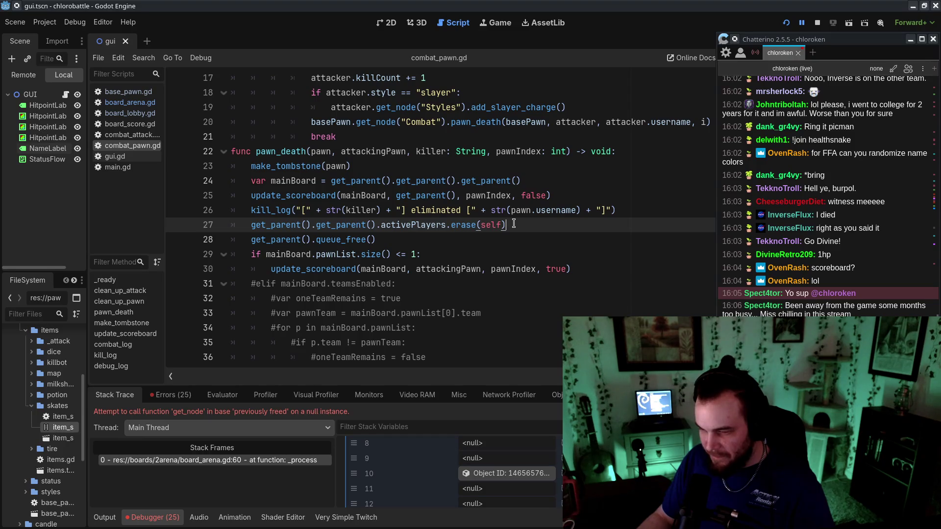
{"action": "left_click_drag", "start_coordinate": [316, 239], "coordinate": [341, 239]}
{"action": "key", "text": "BackSpace"}
{"action": "left_click", "coordinate": [508, 227]}
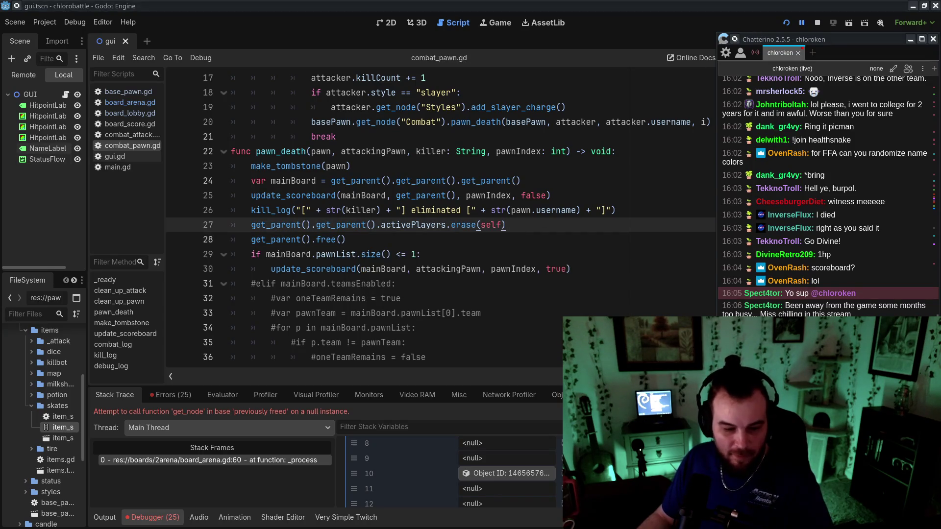
{"action": "left_click", "coordinate": [799, 25]}
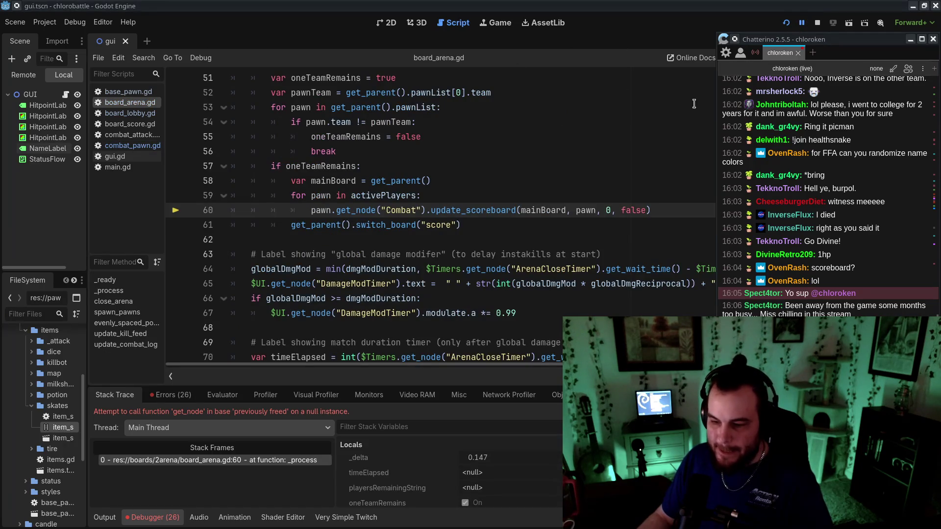
Resume past the line 60 error and review combat_pawn.gd, board_arena.gd and board_lobby.gd
{"action": "left_click", "coordinate": [803, 24]}
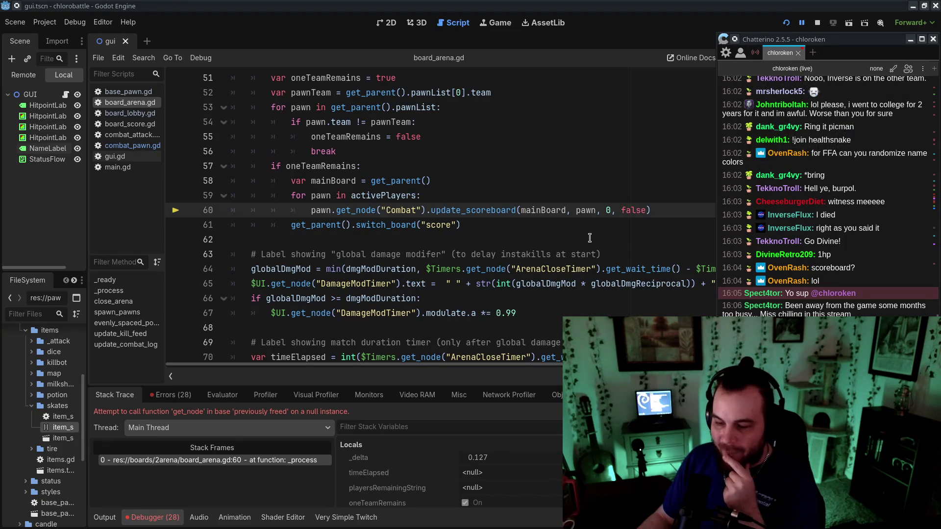
{"action": "left_click", "coordinate": [143, 149]}
{"action": "scroll", "coordinate": [509, 233], "scroll_direction": "down", "scroll_amount": 5}
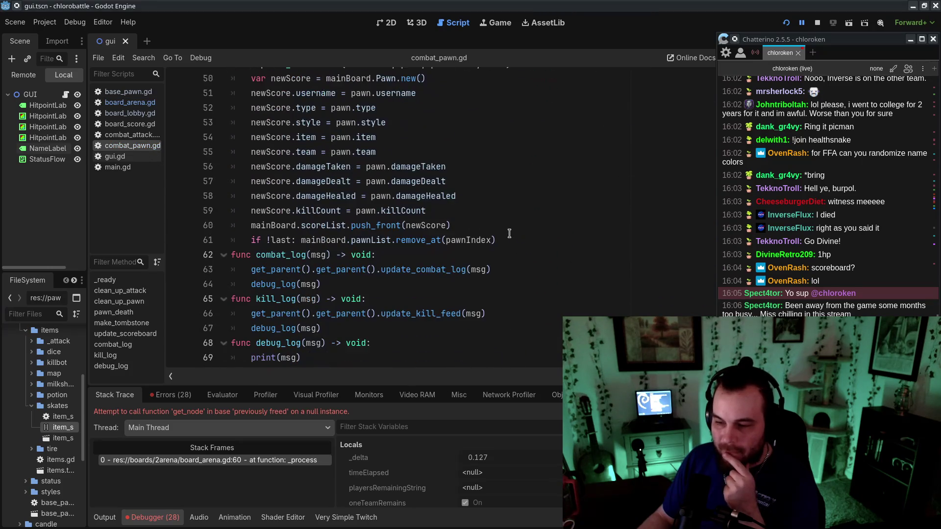
{"action": "scroll", "coordinate": [509, 233], "scroll_direction": "up", "scroll_amount": 2}
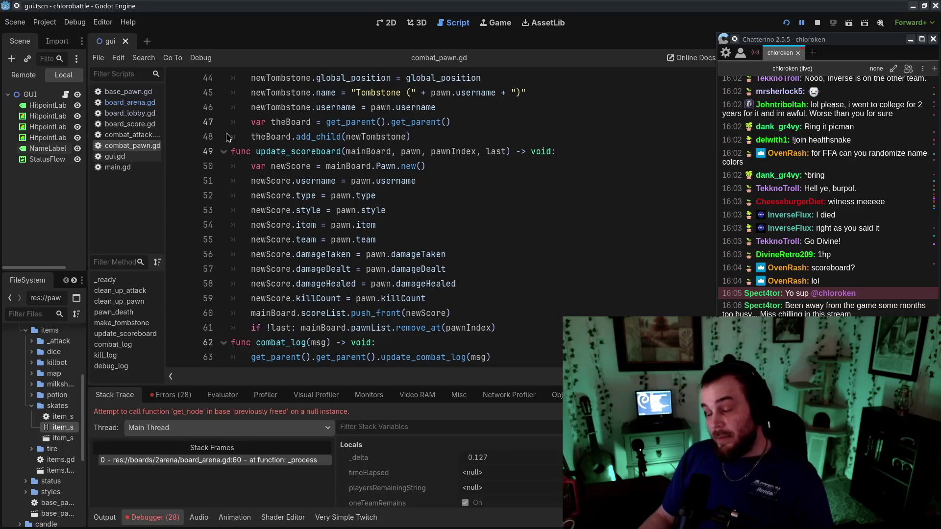
{"action": "left_click", "coordinate": [119, 107]}
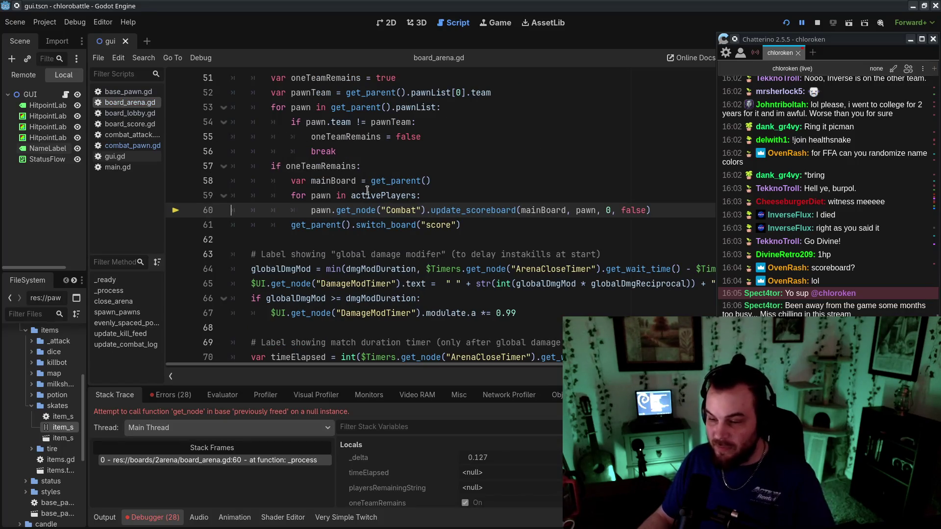
{"action": "key", "text": "Up"}
{"action": "key", "text": "Down"}
{"action": "key", "text": "Down"}
{"action": "key", "text": "Down"}
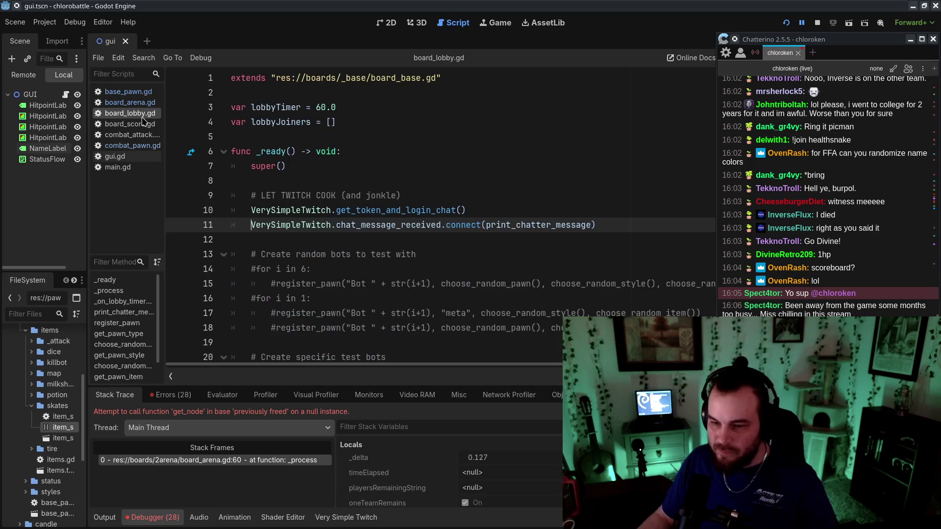
{"action": "left_click", "coordinate": [159, 115]}
{"action": "scroll", "coordinate": [221, 185], "scroll_direction": "down", "scroll_amount": 7}
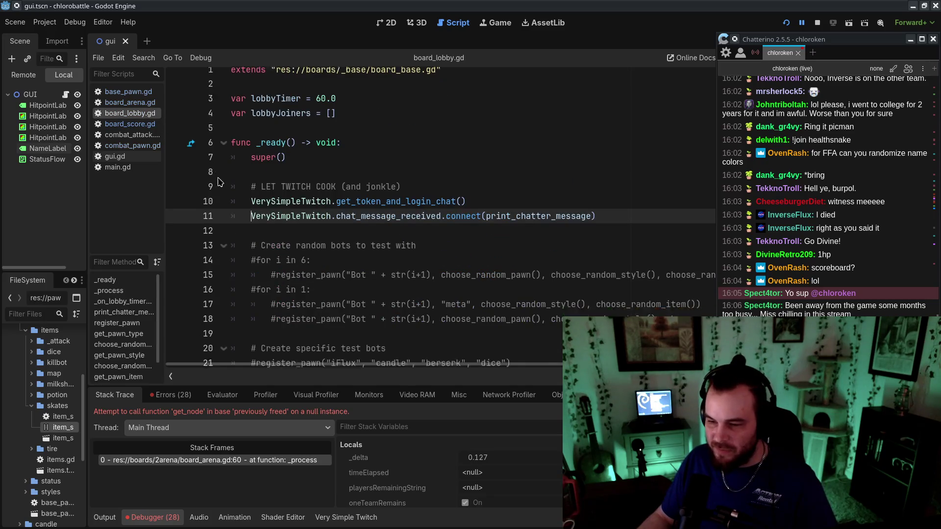
In main.gd, change teamsEnabled from true to false
{"action": "left_click", "coordinate": [135, 169]}
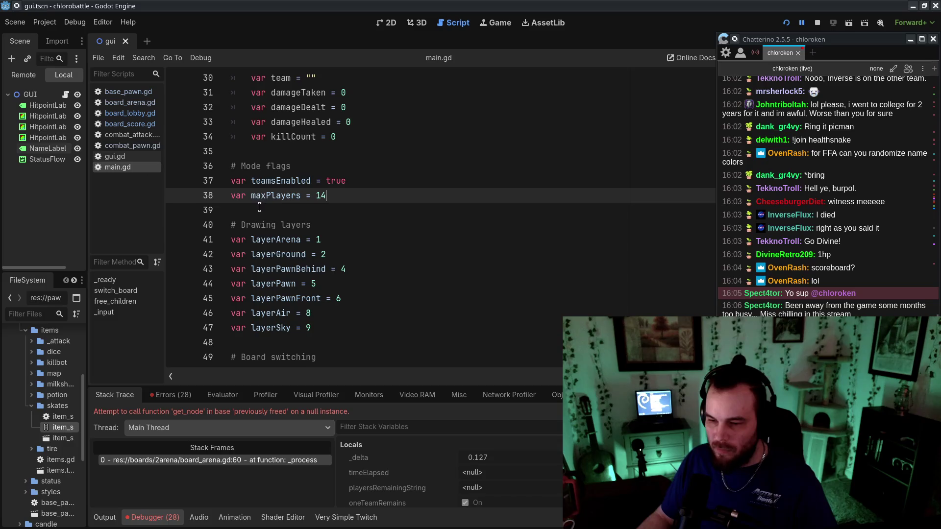
{"action": "double_click", "coordinate": [340, 182]}
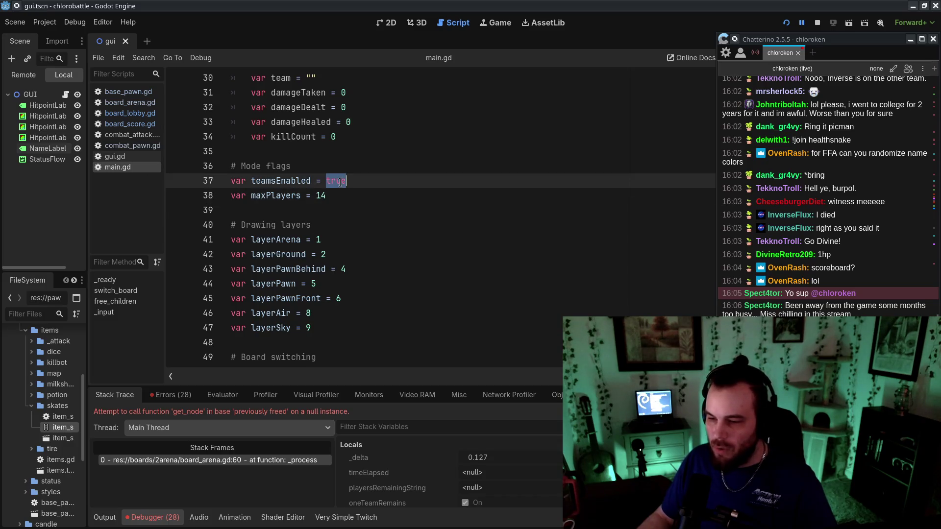
{"action": "type", "text": "false"}
Re-examine the team endgame lines 57–61 in board_arena.gd
{"action": "left_click", "coordinate": [130, 103]}
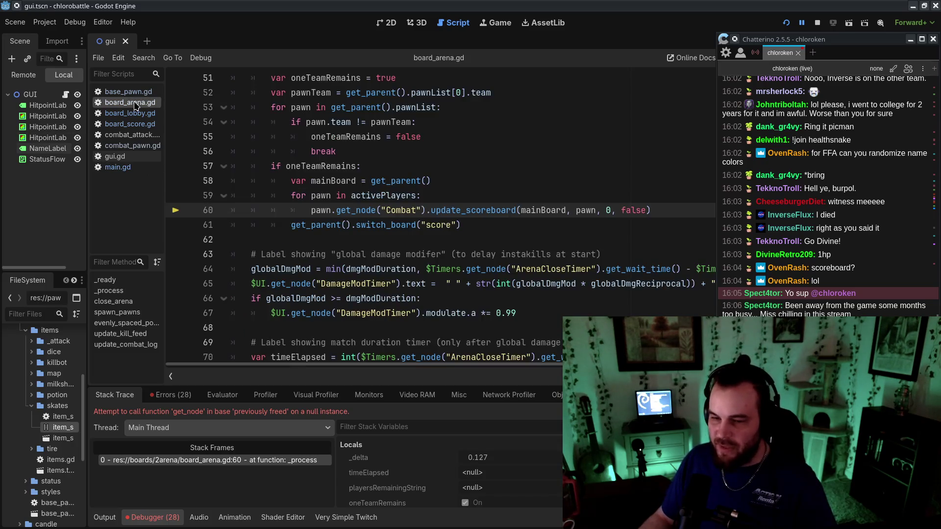
{"action": "scroll", "coordinate": [411, 225], "scroll_direction": "up", "scroll_amount": 1}
{"action": "left_click_drag", "start_coordinate": [612, 273], "coordinate": [513, 200]}
{"action": "left_click", "coordinate": [537, 257]}
{"action": "left_click_drag", "start_coordinate": [537, 271], "coordinate": [497, 198]}
{"action": "left_click", "coordinate": [545, 280]}
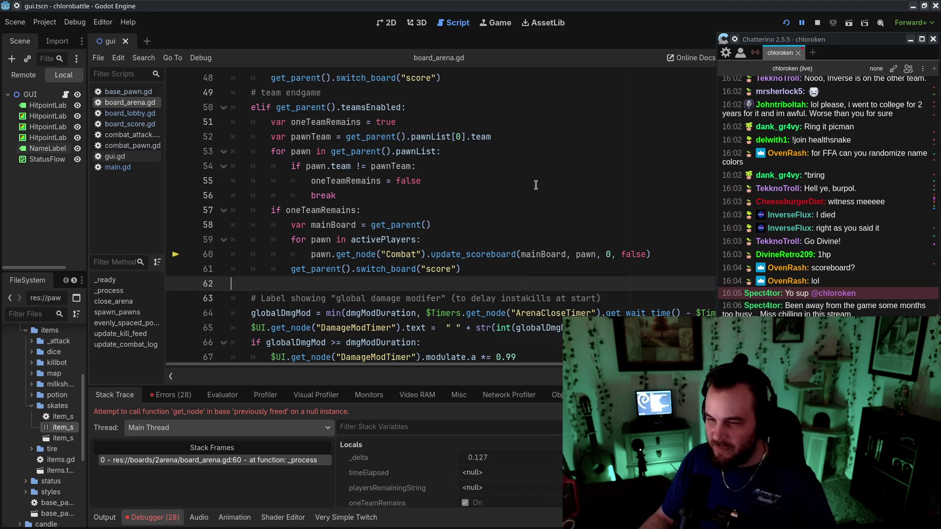
{"action": "scroll", "coordinate": [535, 185], "scroll_direction": "up", "scroll_amount": 3}
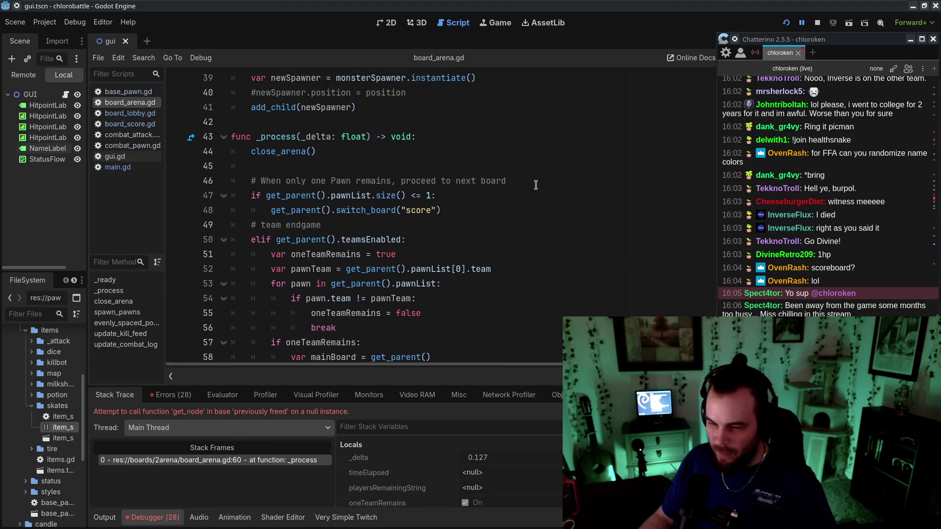
Glance at board_lobby.gd and board_score.gd, return to board_arena.gd, and stop the game with F8
{"action": "left_click", "coordinate": [130, 114]}
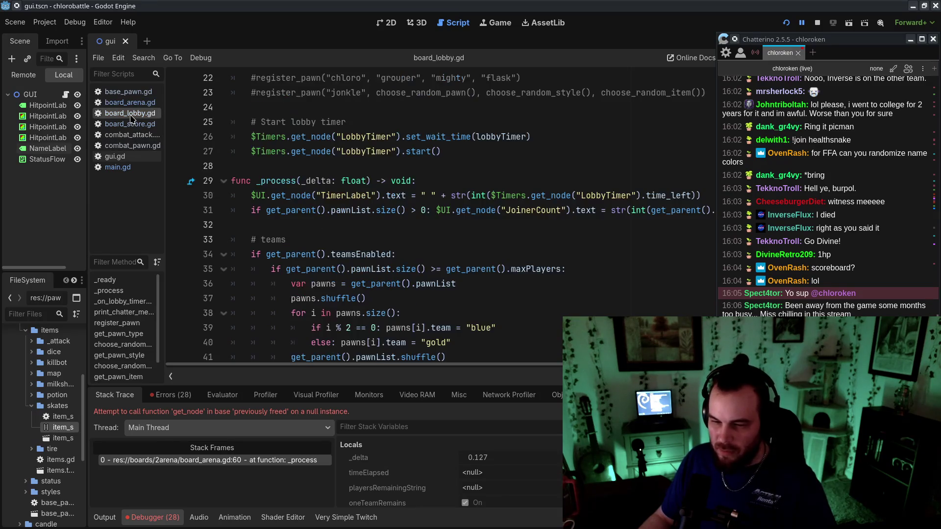
{"action": "left_click", "coordinate": [134, 124]}
{"action": "left_click", "coordinate": [132, 114]}
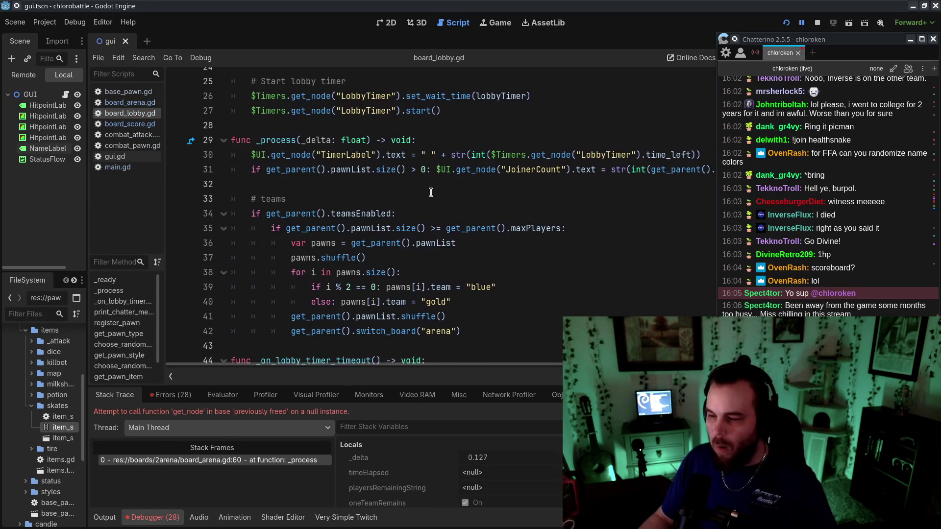
{"action": "left_click", "coordinate": [129, 103]}
{"action": "scroll", "coordinate": [367, 216], "scroll_direction": "down", "scroll_amount": 5}
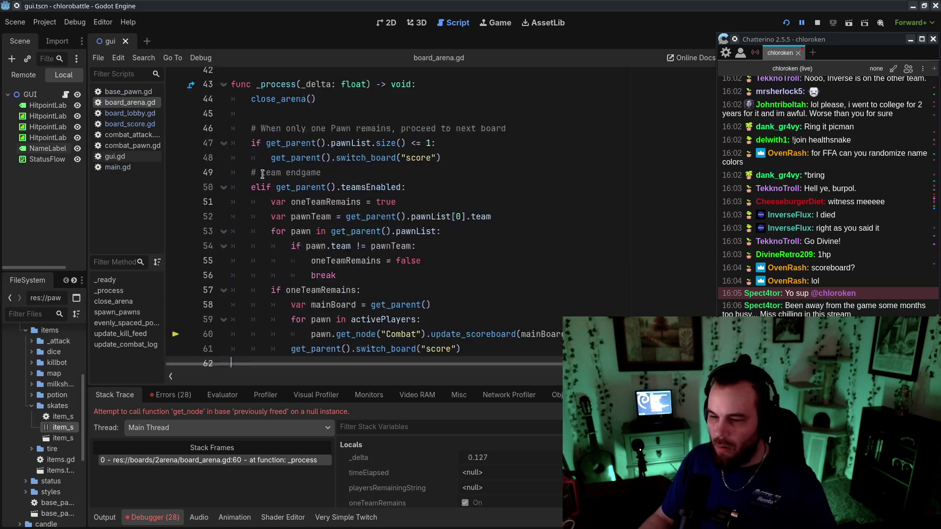
{"action": "key", "text": "F8"}
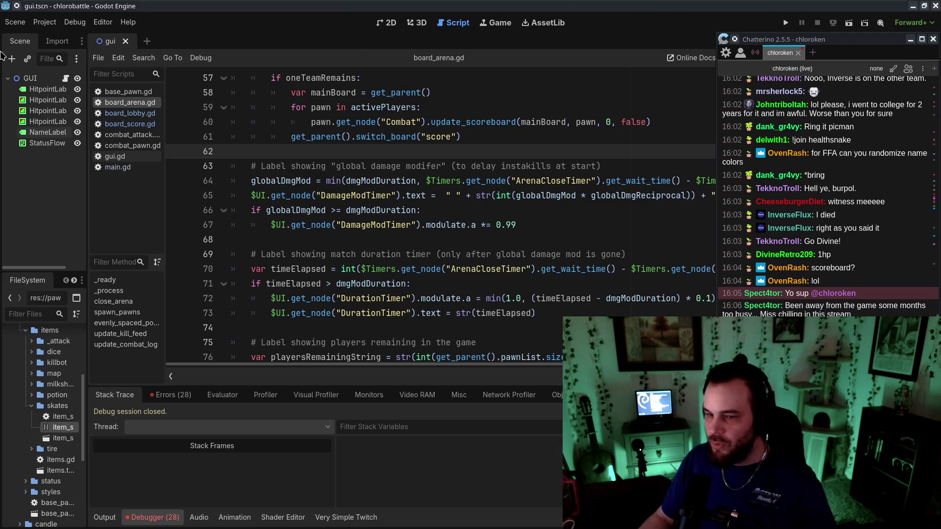
Browse base_pawn.gd, board_lobby.gd, combat_attack.gd and main.gd, then run the project
{"action": "left_click", "coordinate": [128, 92]}
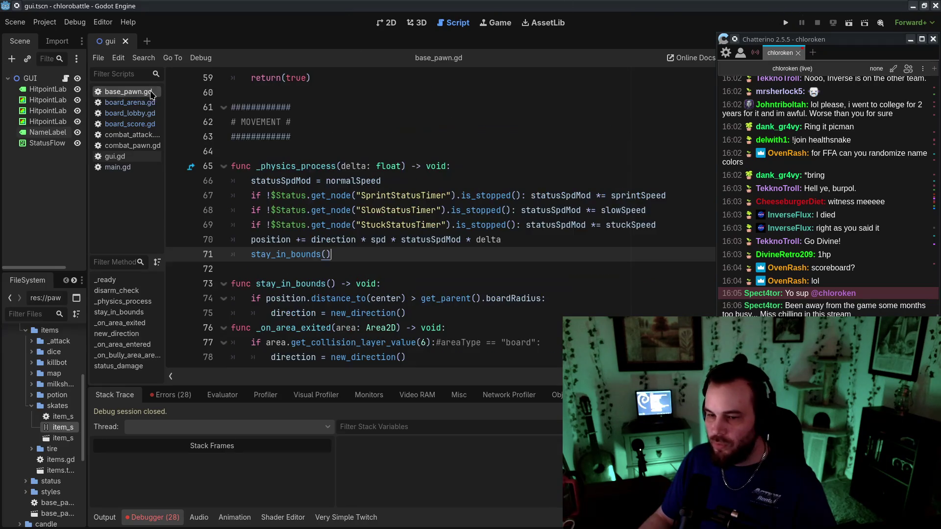
{"action": "left_click", "coordinate": [478, 179]}
{"action": "left_click", "coordinate": [130, 113]}
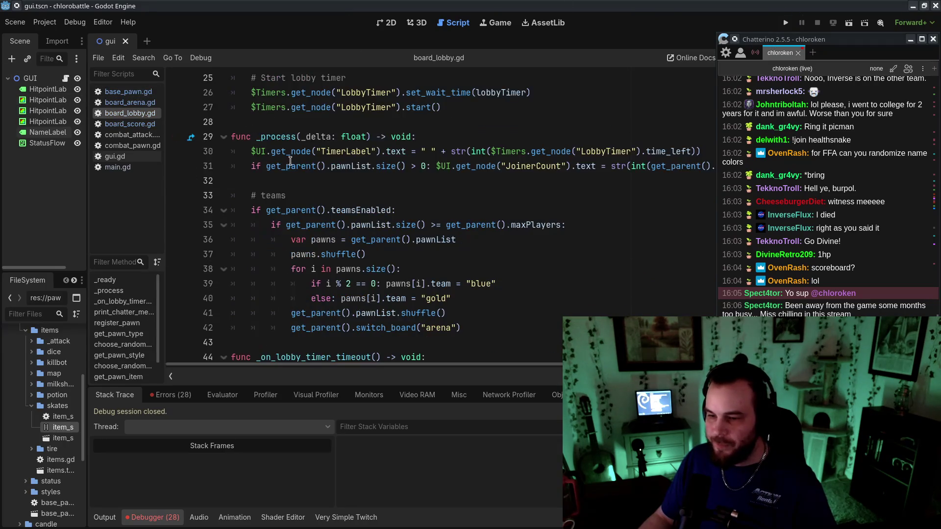
{"action": "scroll", "coordinate": [224, 162], "scroll_direction": "up", "scroll_amount": 5}
{"action": "scroll", "coordinate": [224, 161], "scroll_direction": "down", "scroll_amount": 5}
{"action": "key", "text": "alt+Left"}
{"action": "key", "text": "alt+Left"}
{"action": "key", "text": "alt+Right"}
{"action": "scroll", "coordinate": [260, 169], "scroll_direction": "up", "scroll_amount": 5}
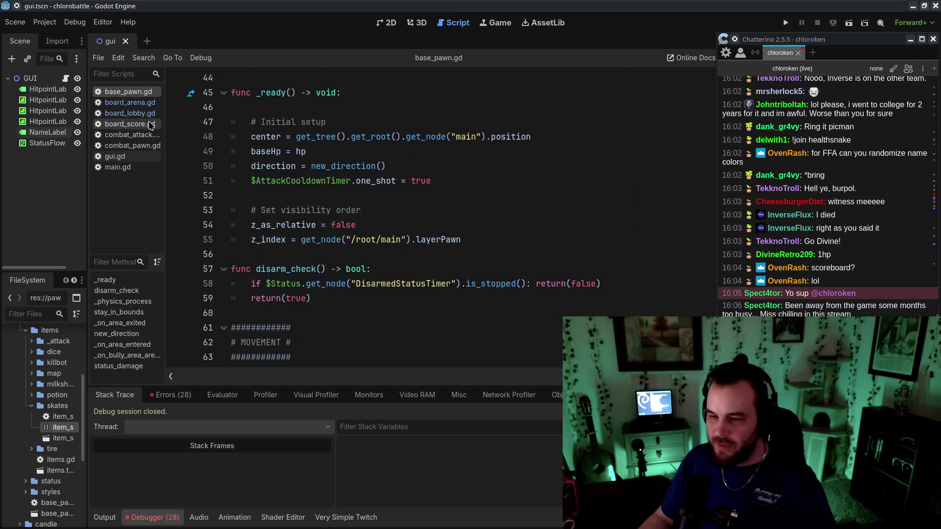
{"action": "left_click", "coordinate": [152, 136]}
{"action": "left_click", "coordinate": [118, 167]}
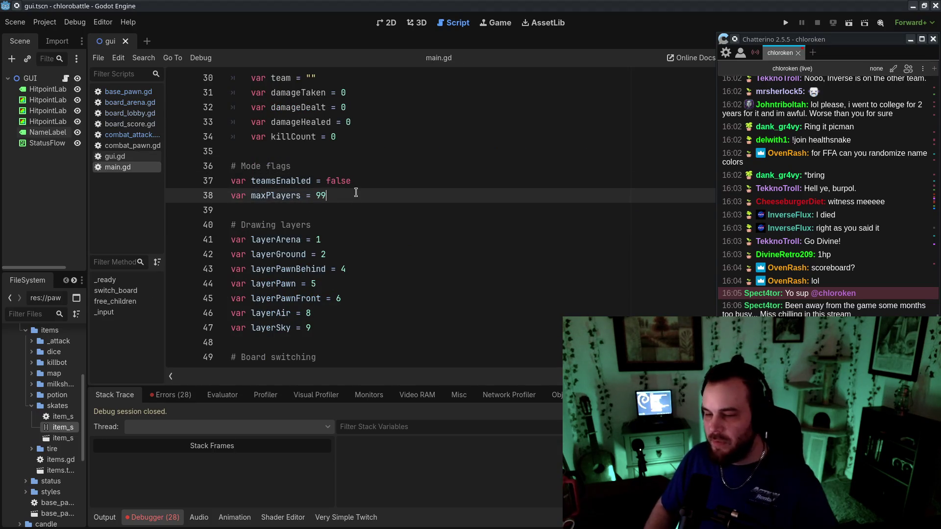
{"action": "left_click", "coordinate": [786, 23]}
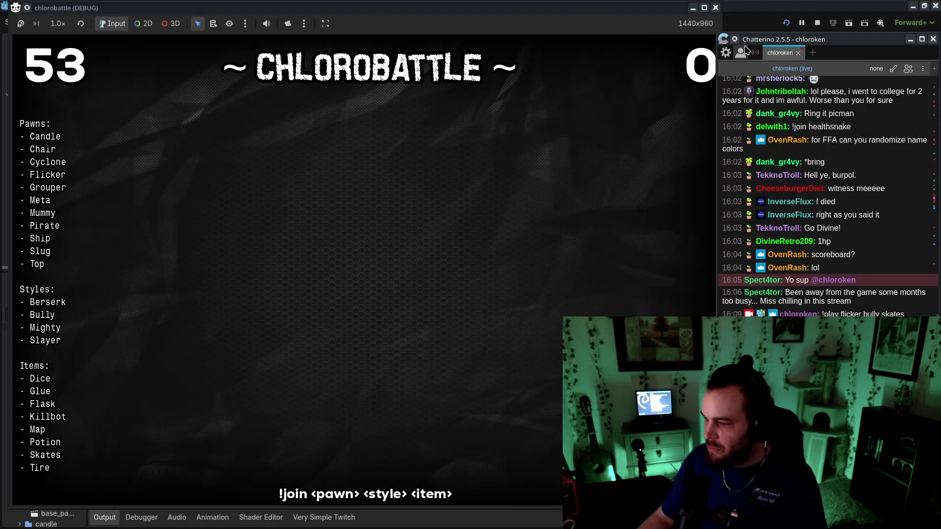
Reposition the game and chat windows, view and close a chat user's profile card, then refocus the game
{"action": "left_click_drag", "start_coordinate": [606, 16], "coordinate": [593, 17]}
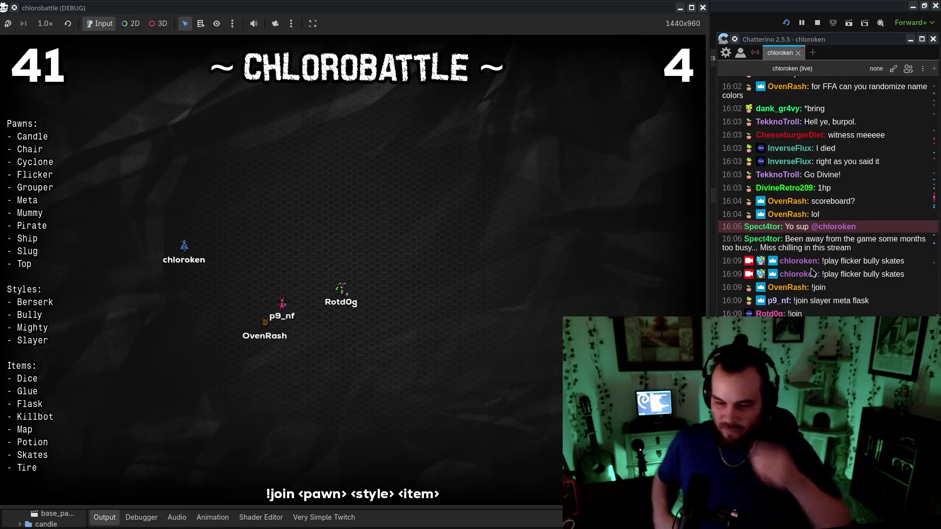
{"action": "left_click_drag", "start_coordinate": [212, 6], "coordinate": [217, 6]}
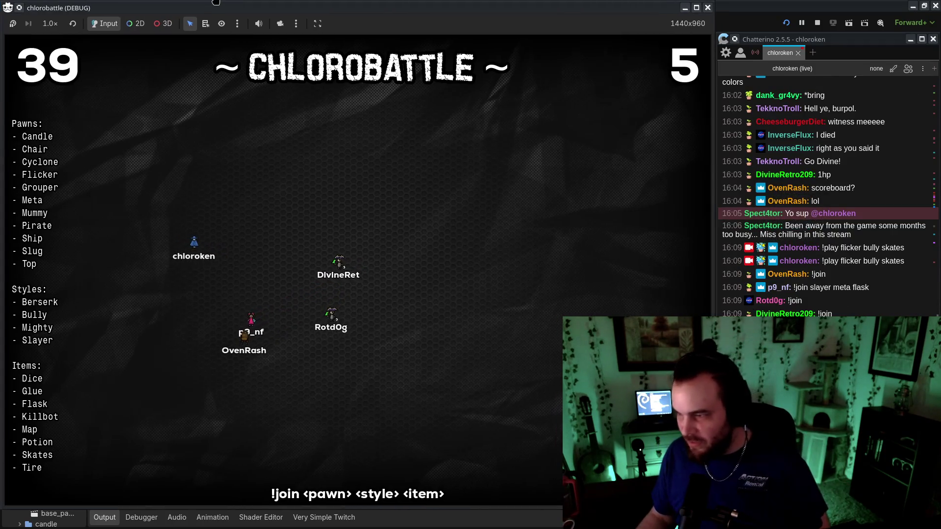
{"action": "left_click_drag", "start_coordinate": [795, 41], "coordinate": [794, 10]}
{"action": "scroll", "coordinate": [797, 145], "scroll_direction": "up", "scroll_amount": 5}
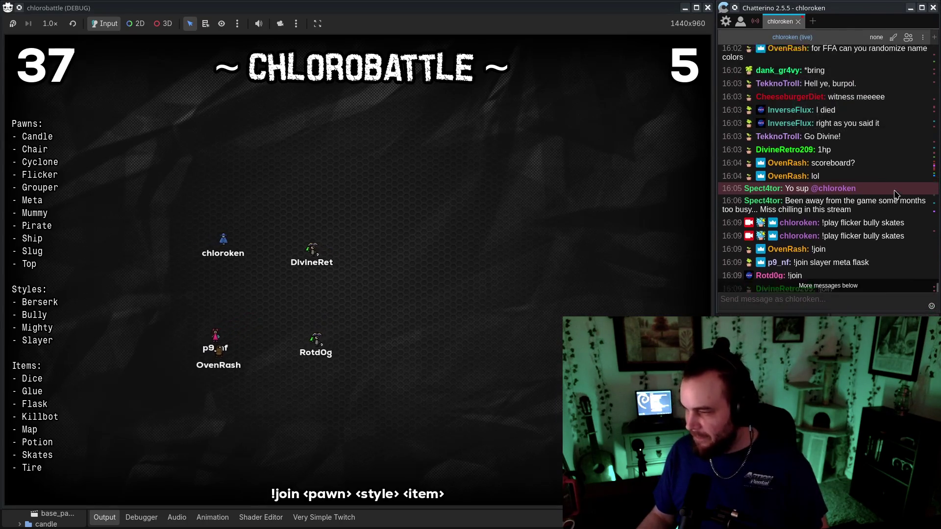
{"action": "scroll", "coordinate": [797, 144], "scroll_direction": "down", "scroll_amount": 5}
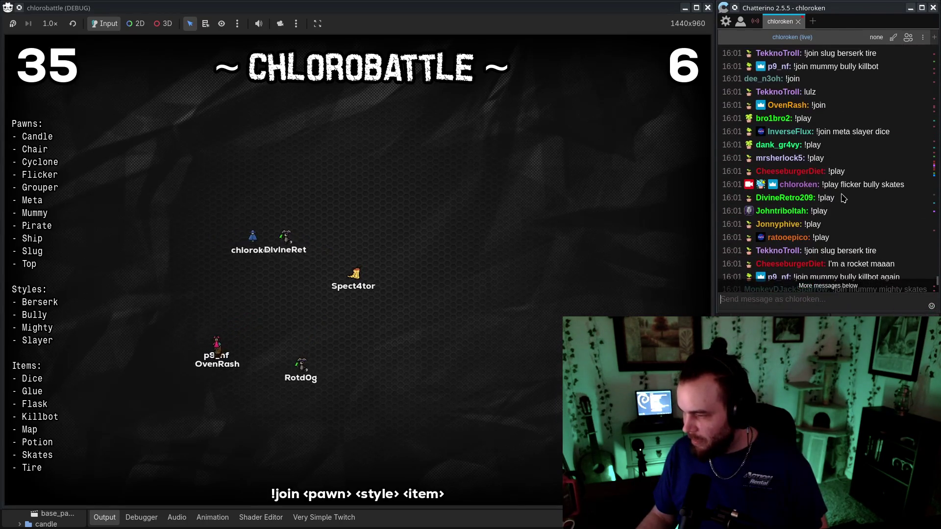
{"action": "left_click", "coordinate": [783, 147]}
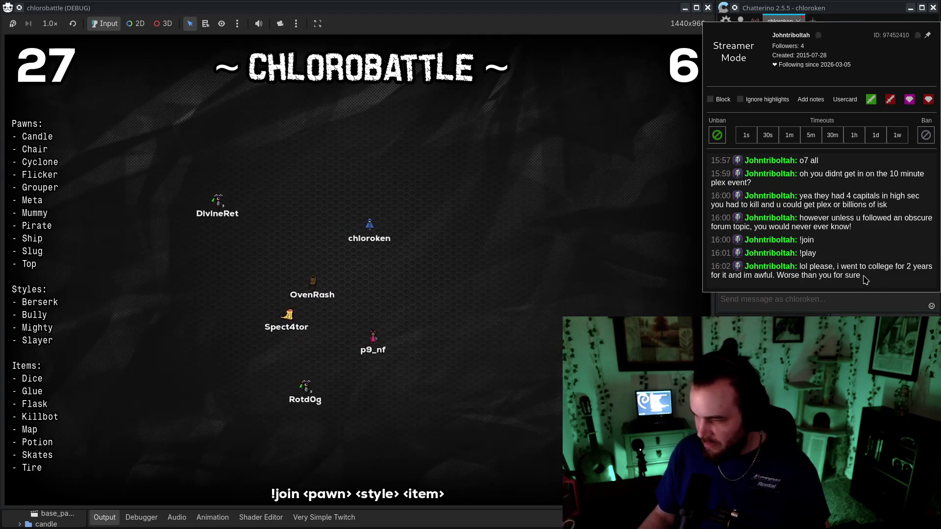
{"action": "key", "text": "Escape"}
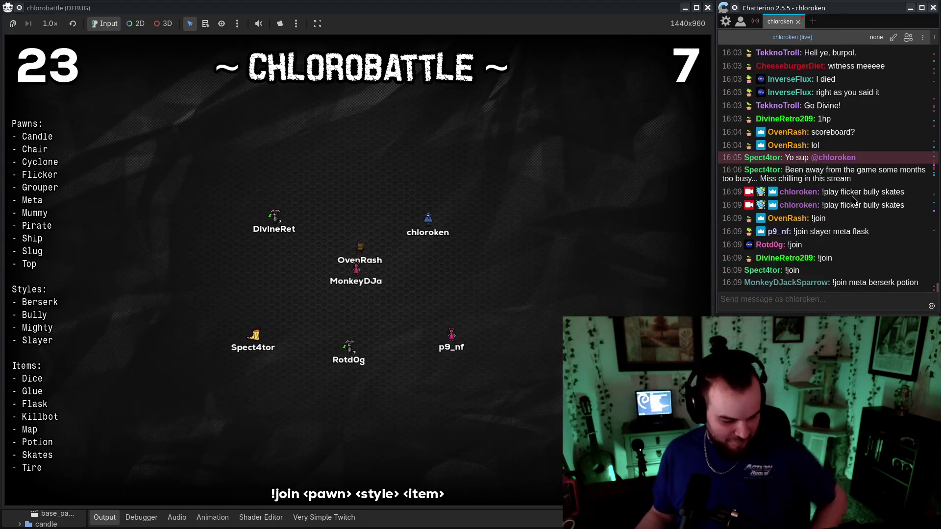
{"action": "left_click", "coordinate": [619, 280]}
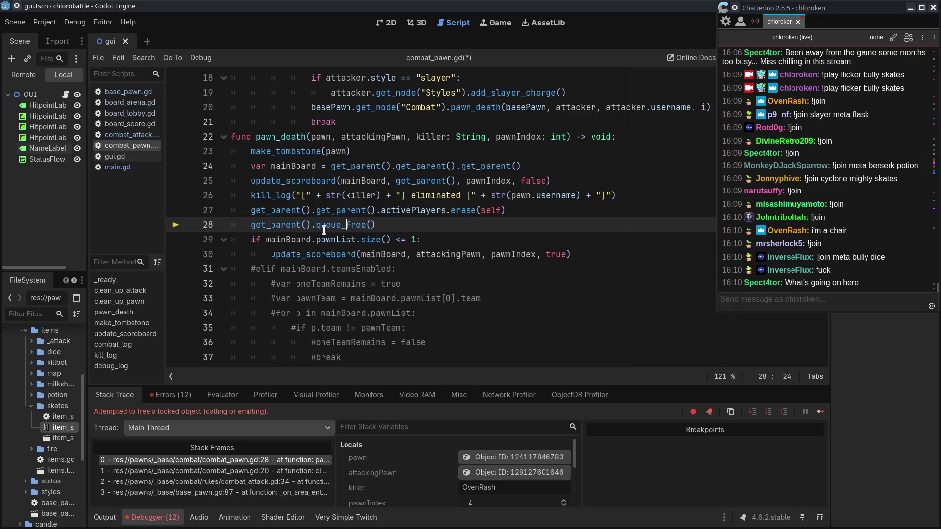
Trigger code completion on line 28, move the chat window off the run controls, and resume with F12
{"action": "key", "text": "ctrl+space"}
{"action": "left_click_drag", "start_coordinate": [758, 2], "coordinate": [759, 38]}
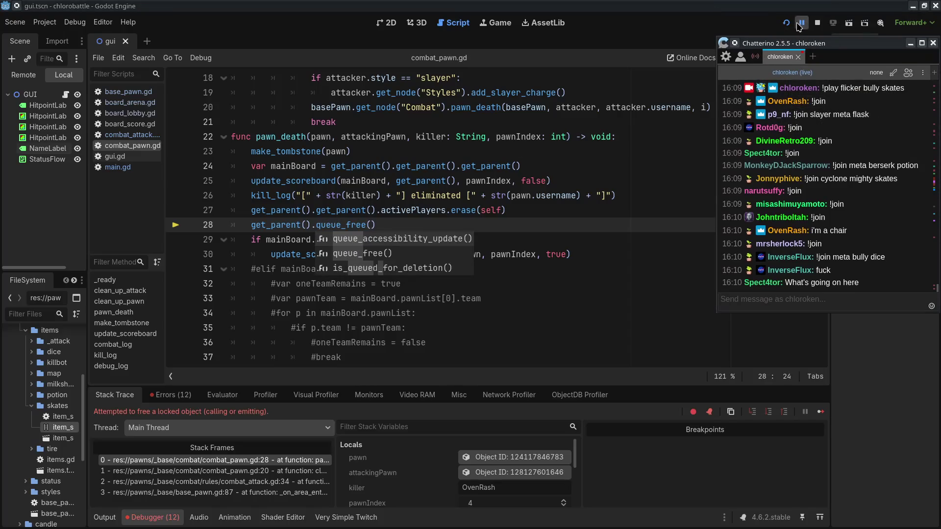
{"action": "key", "text": "F12"}
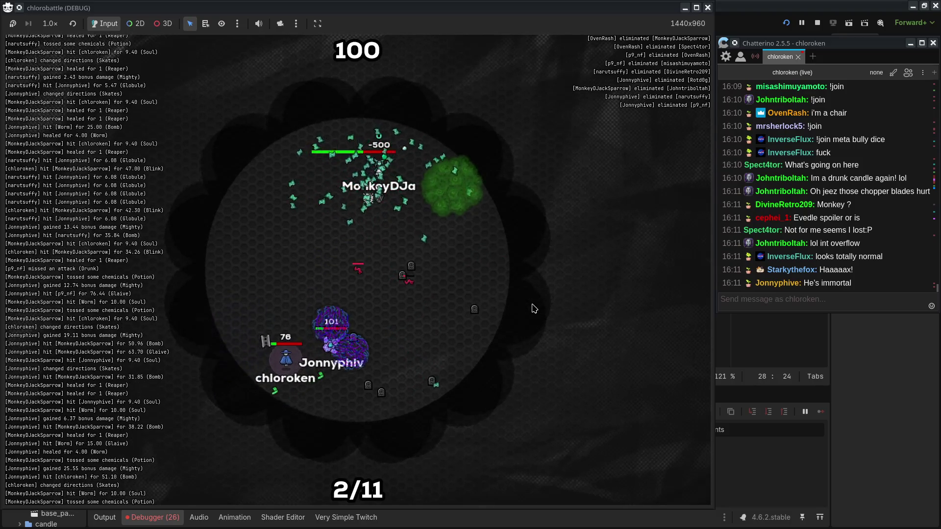
Reposition the editor window while the match finishes on the final scoreboard
{"action": "left_click_drag", "start_coordinate": [725, 6], "coordinate": [639, 0]}
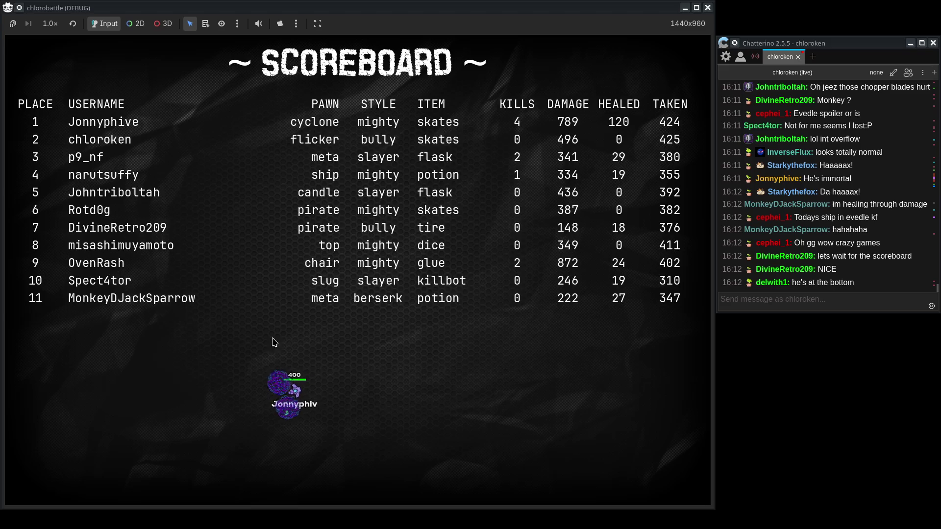
Restart the project with F5 for a new match and move the chat window back to the top
{"action": "left_click", "coordinate": [804, 282]}
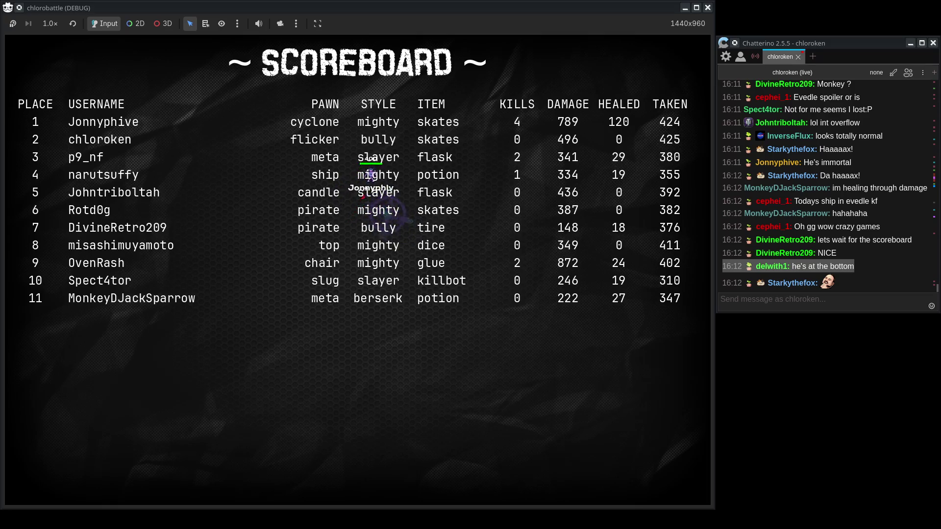
{"action": "key", "text": "F5"}
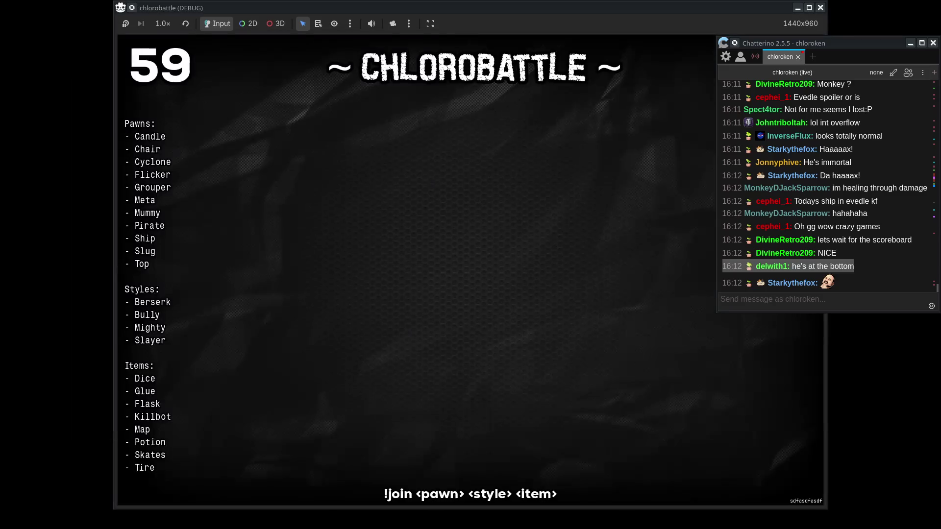
{"action": "left_click", "coordinate": [864, 305]}
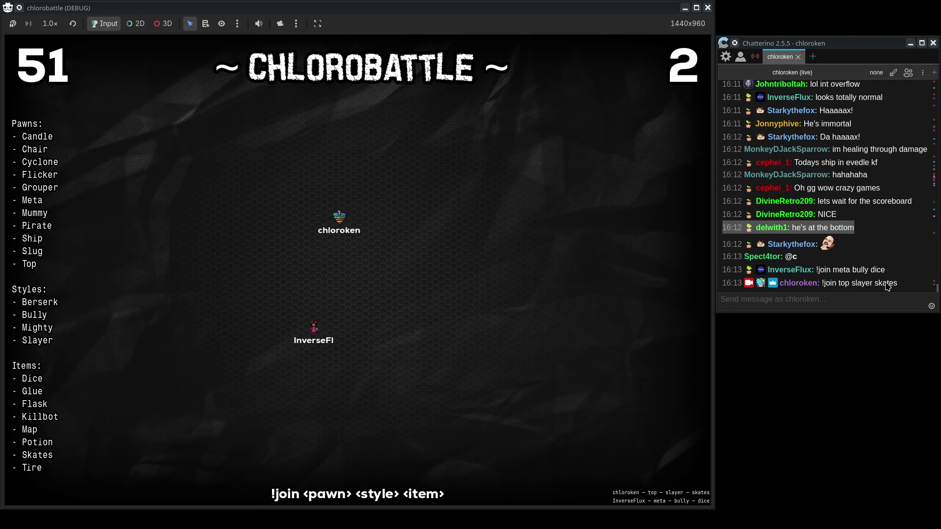
{"action": "left_click_drag", "start_coordinate": [798, 45], "coordinate": [797, 9]}
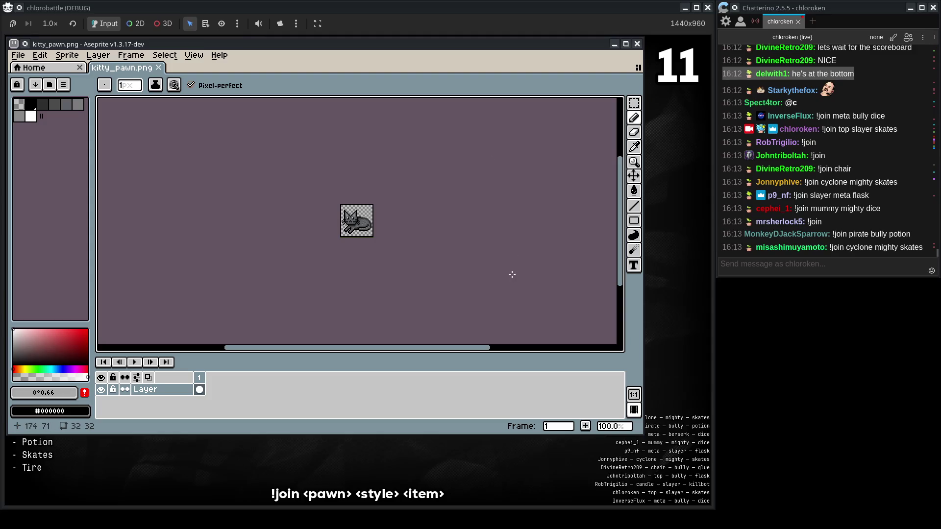
{"action": "scroll", "coordinate": [366, 228], "scroll_direction": "up", "scroll_amount": 1}
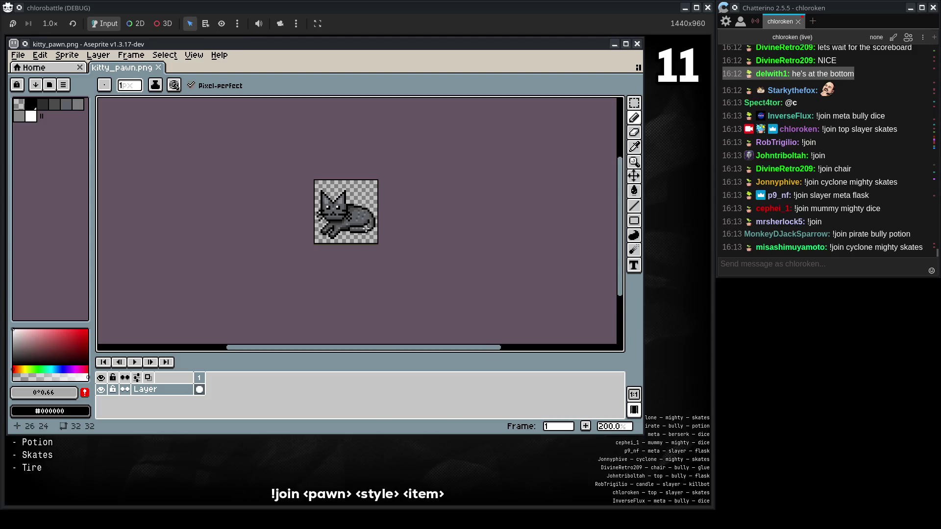
{"action": "scroll", "coordinate": [349, 245], "scroll_direction": "down", "scroll_amount": 1}
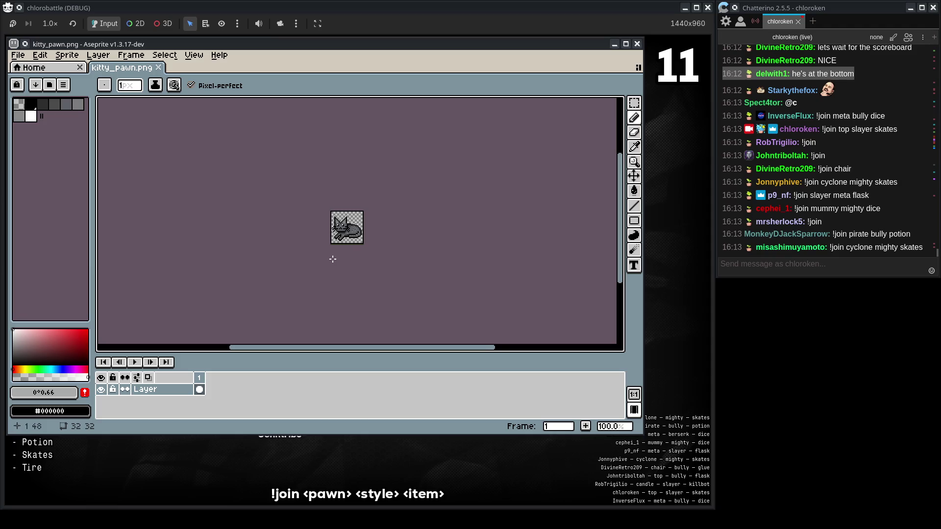
{"action": "left_click_drag", "start_coordinate": [333, 258], "coordinate": [346, 260]}
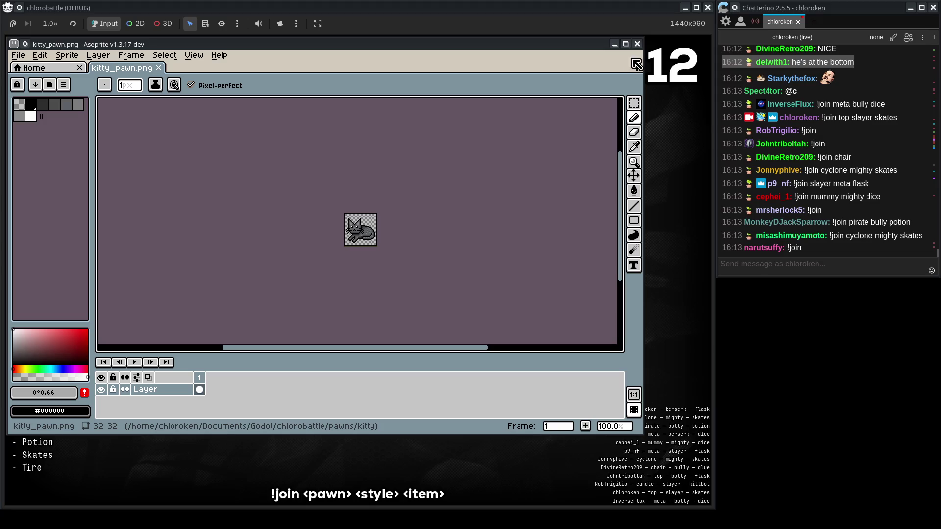
{"action": "left_click", "coordinate": [637, 44]}
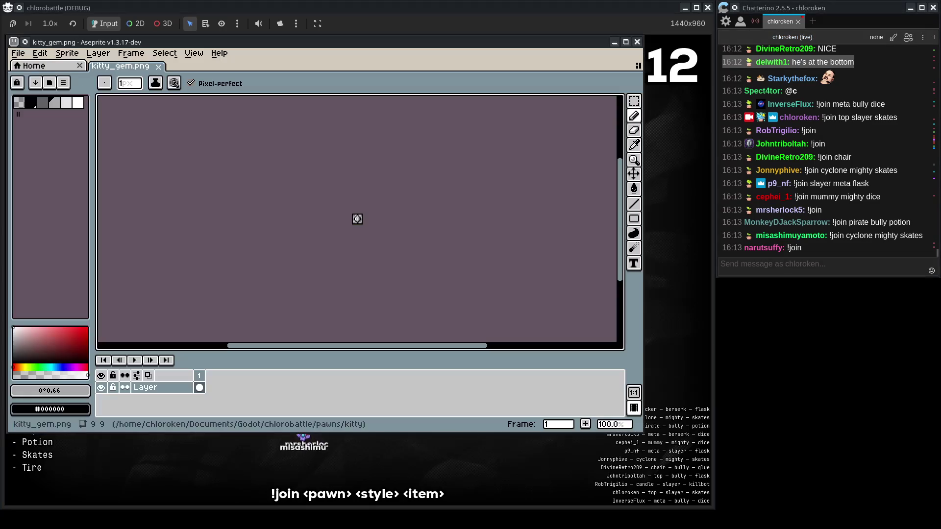
{"action": "scroll", "coordinate": [354, 221], "scroll_direction": "up", "scroll_amount": 6}
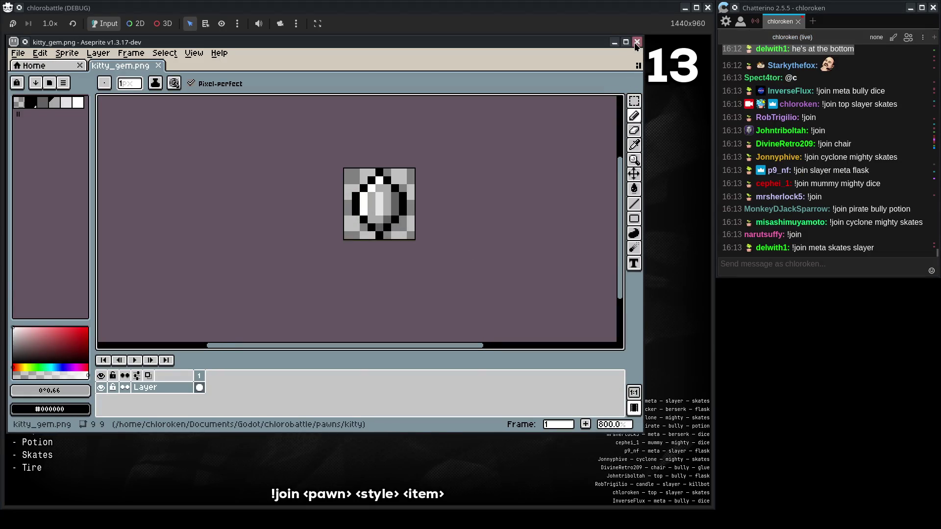
{"action": "left_click", "coordinate": [636, 43]}
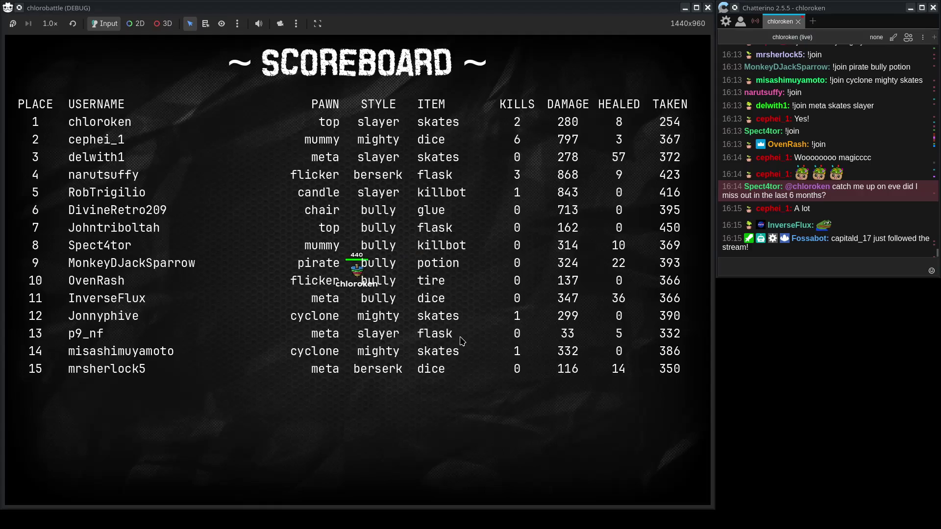
{"action": "left_click", "coordinate": [870, 264]}
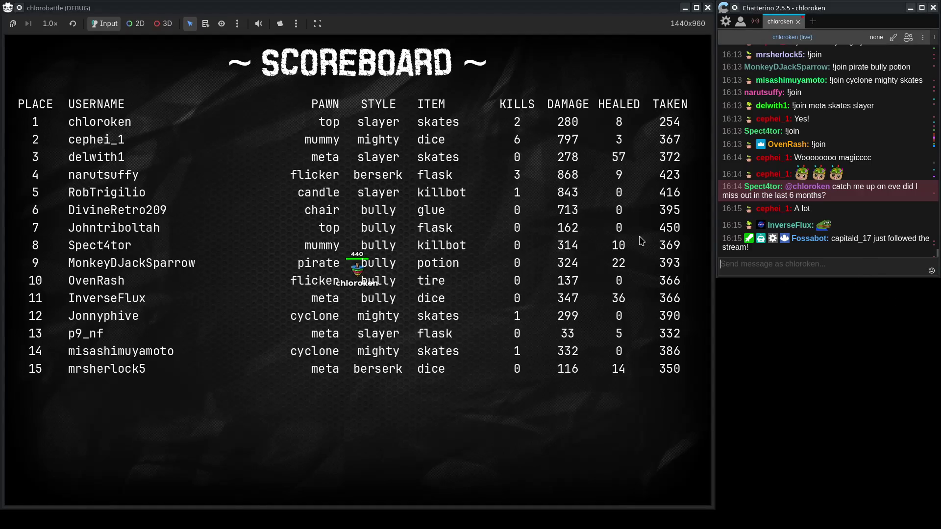
{"action": "left_click", "coordinate": [566, 126]}
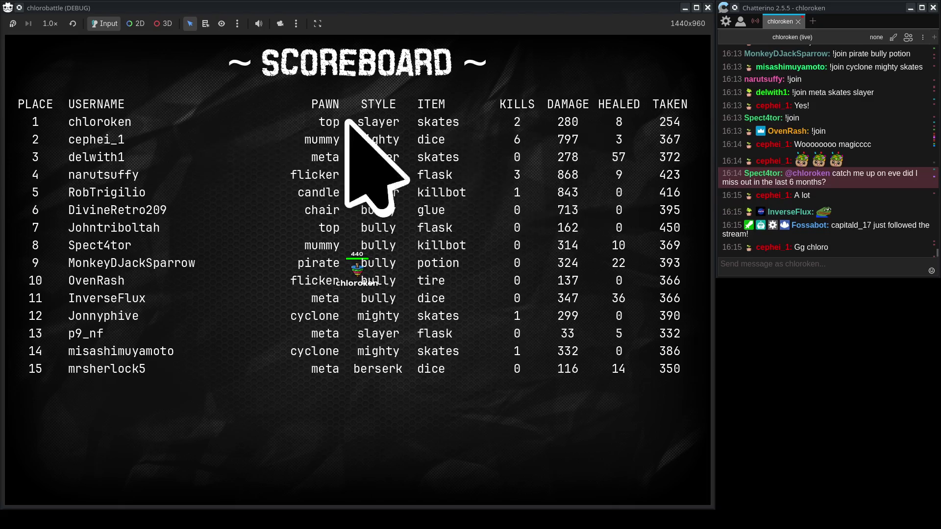
{"action": "left_click_drag", "start_coordinate": [719, 247], "coordinate": [793, 262]}
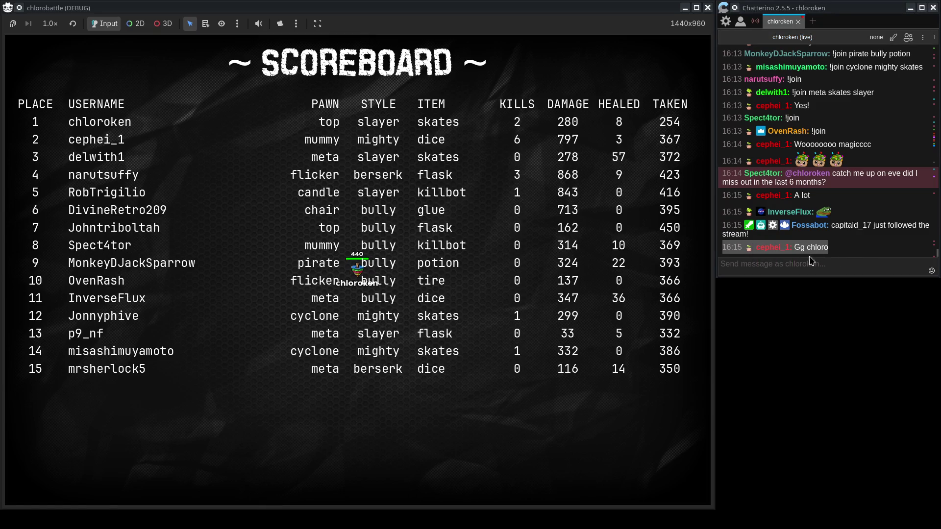
{"action": "left_click", "coordinate": [881, 255]}
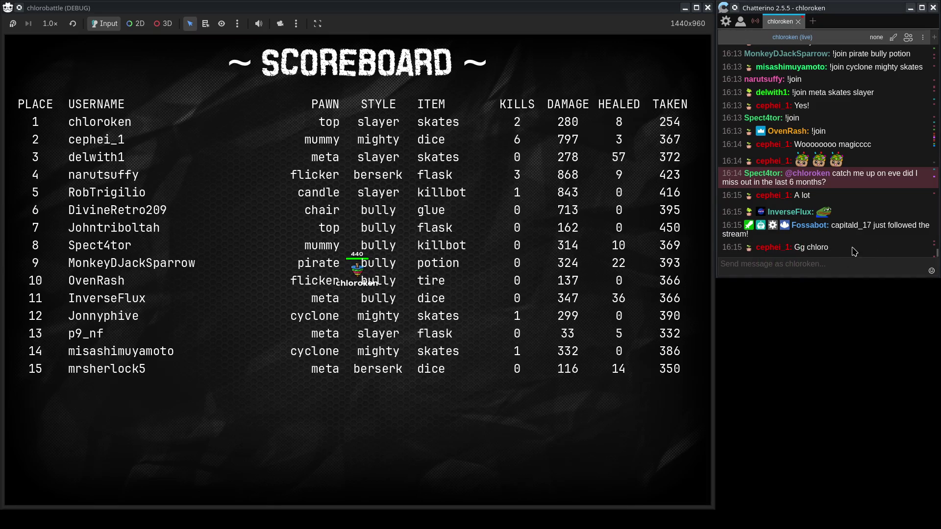
{"action": "left_click", "coordinate": [559, 136]}
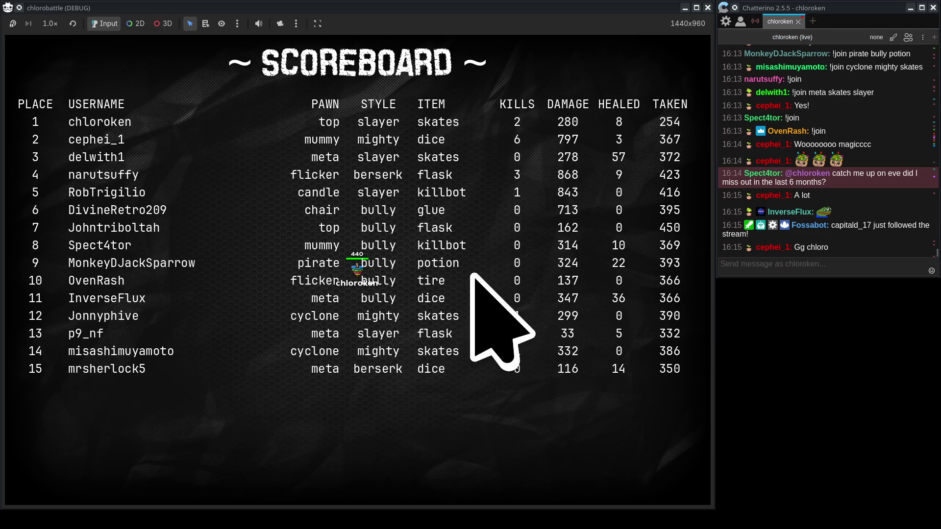
Restart the running Chlorobattle game from the Godot editor and focus the chat box in the new lobby
{"action": "key", "text": "alt+Tab"}
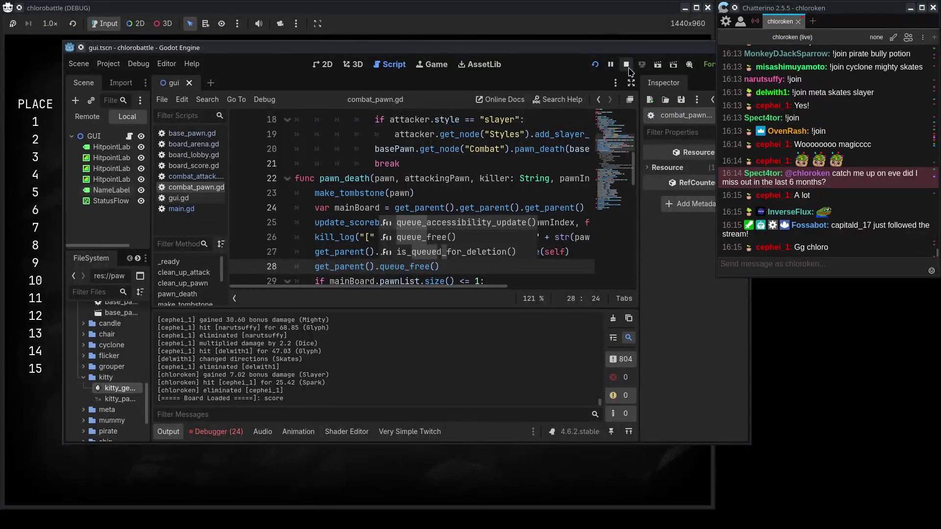
{"action": "left_click", "coordinate": [595, 68]}
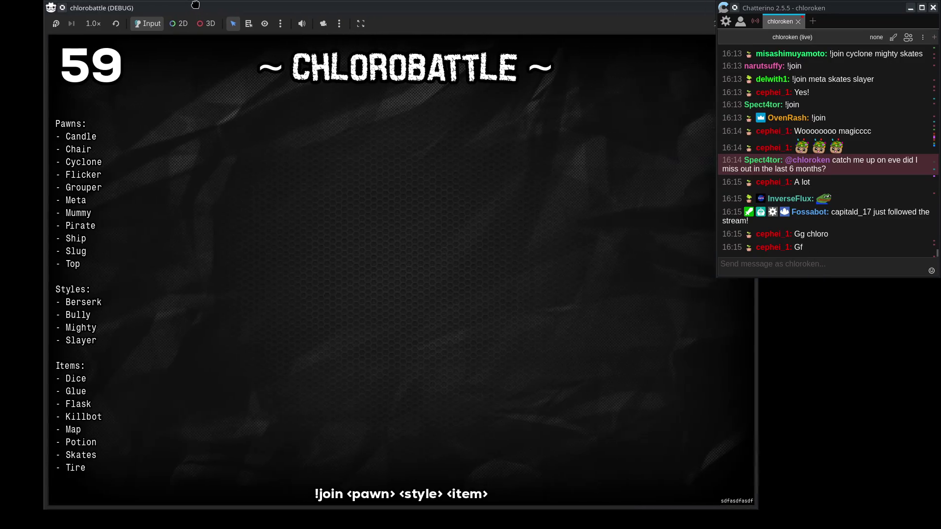
{"action": "key", "text": "alt+Tab"}
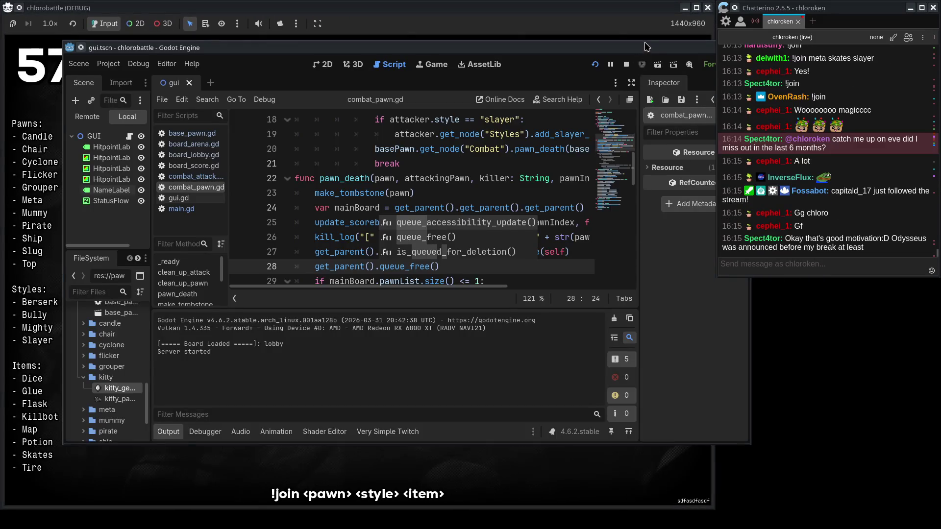
{"action": "key", "text": "alt+Tab"}
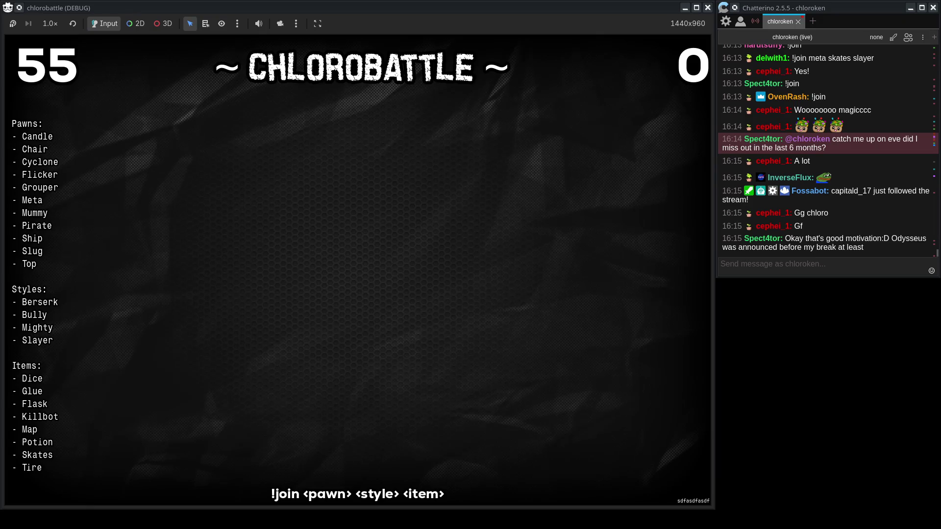
{"action": "left_click", "coordinate": [850, 264]}
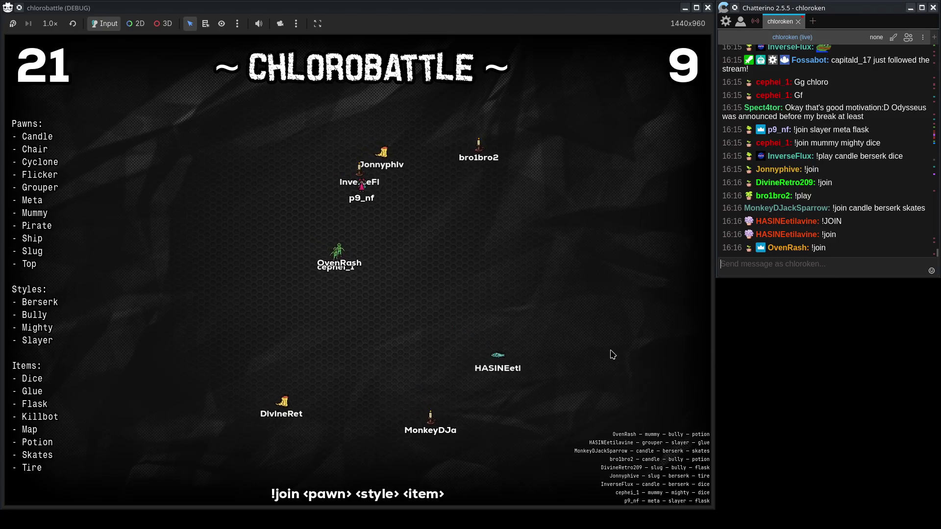
Send the recalled '!join top slayer skates' chat command and let the match finish on the scoreboard
{"action": "left_click", "coordinate": [827, 271]}
{"action": "type", "text": "!play flicker bully skates"}
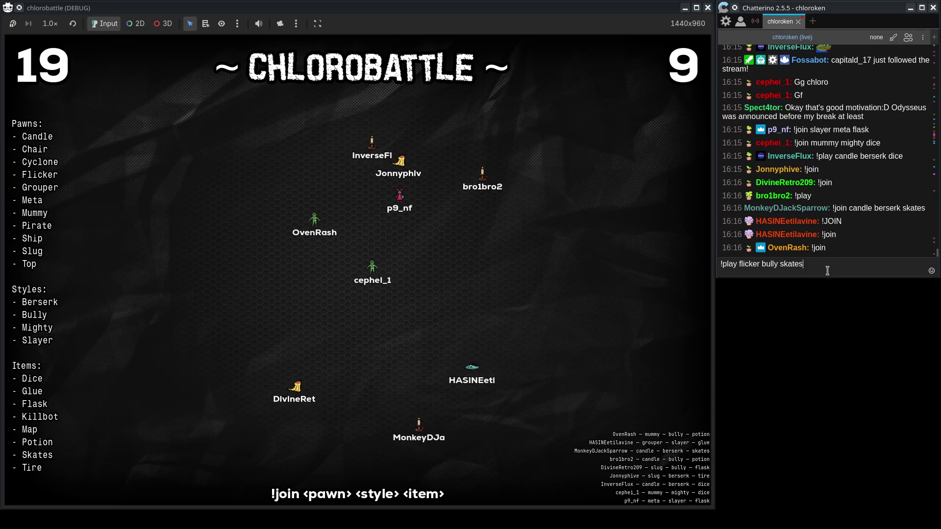
{"action": "key", "text": "Up"}
{"action": "key", "text": "Return"}
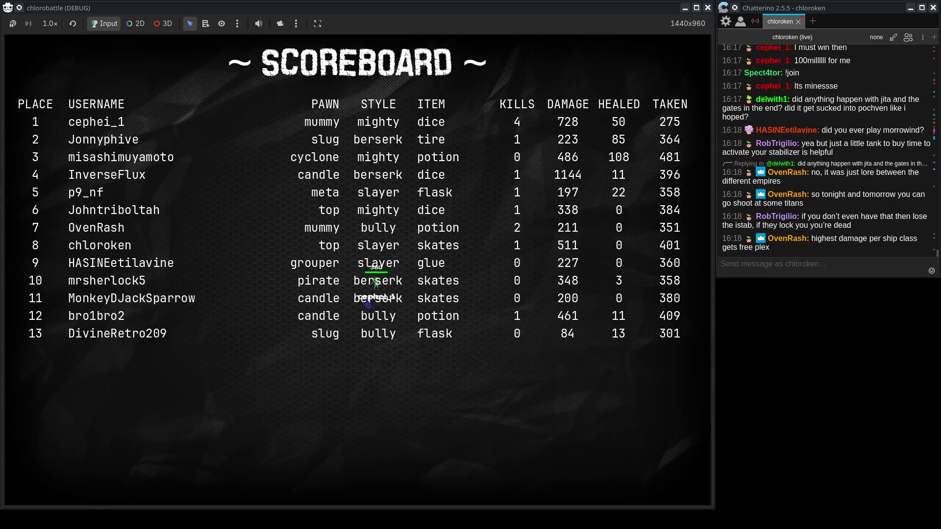
Open pawns/_base/combat/rules/combat_item.gd in the editor, widening the file panel and code window
{"action": "key", "text": "alt+Tab"}
{"action": "scroll", "coordinate": [90, 326], "scroll_direction": "up", "scroll_amount": 2}
{"action": "double_click", "coordinate": [87, 331]}
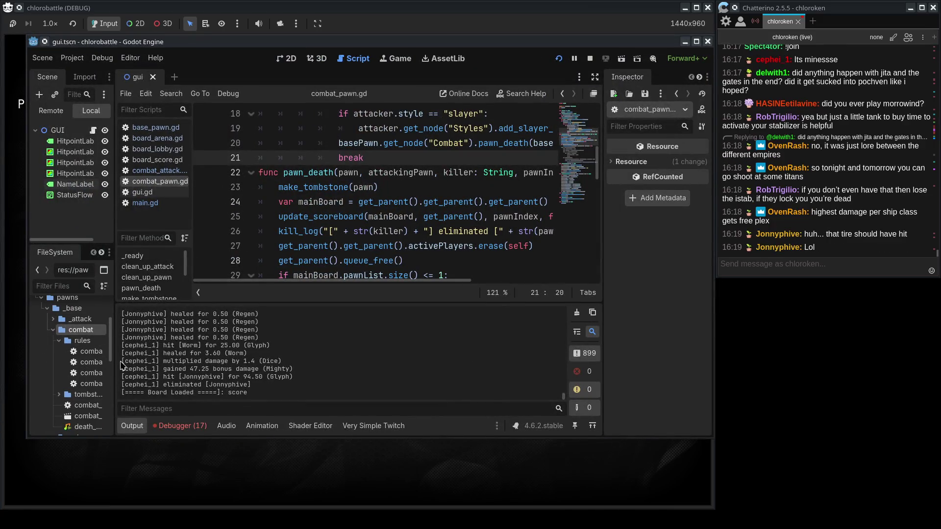
{"action": "left_click_drag", "start_coordinate": [114, 252], "coordinate": [163, 253]}
{"action": "double_click", "coordinate": [106, 362]}
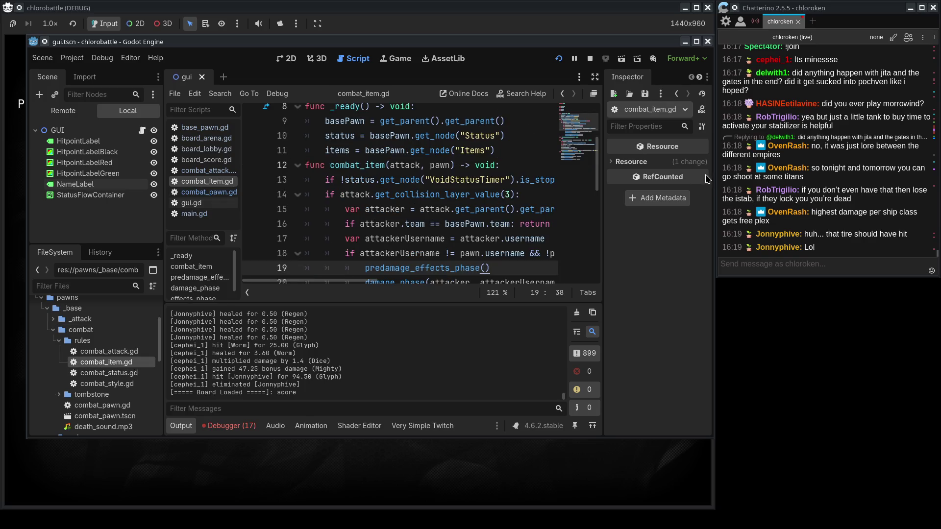
{"action": "left_click_drag", "start_coordinate": [713, 208], "coordinate": [817, 209]}
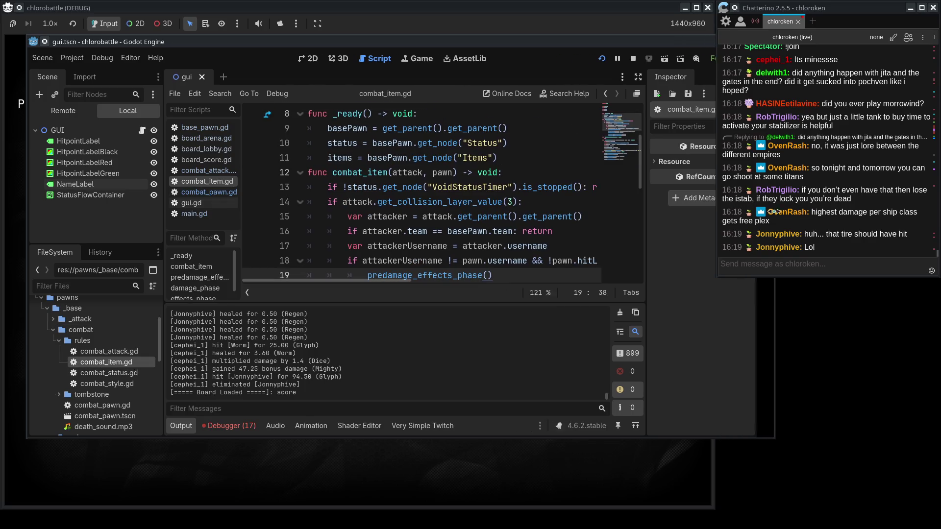
Compare line 16's same-team check with combat_attack.gd and copy its mainBoard/teamsEnabled check lines
{"action": "triple_click", "coordinate": [596, 234]}
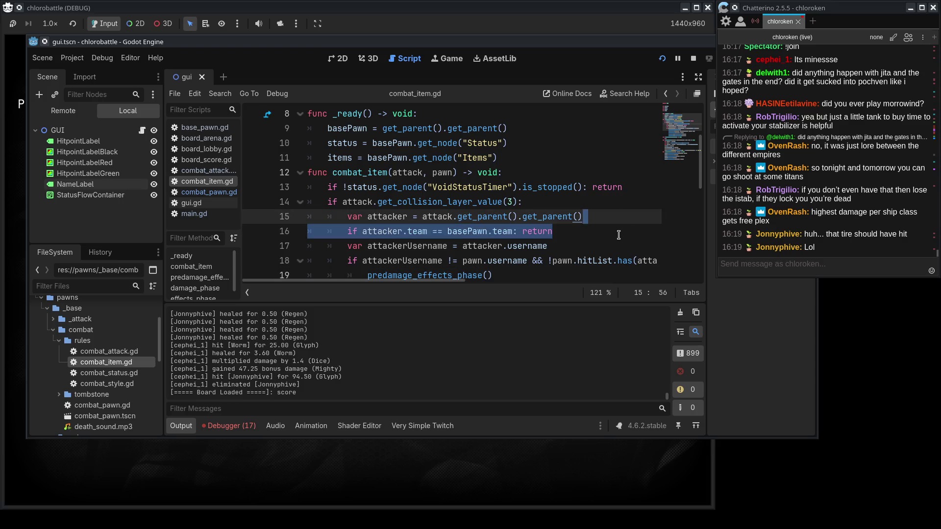
{"action": "left_click", "coordinate": [358, 230]}
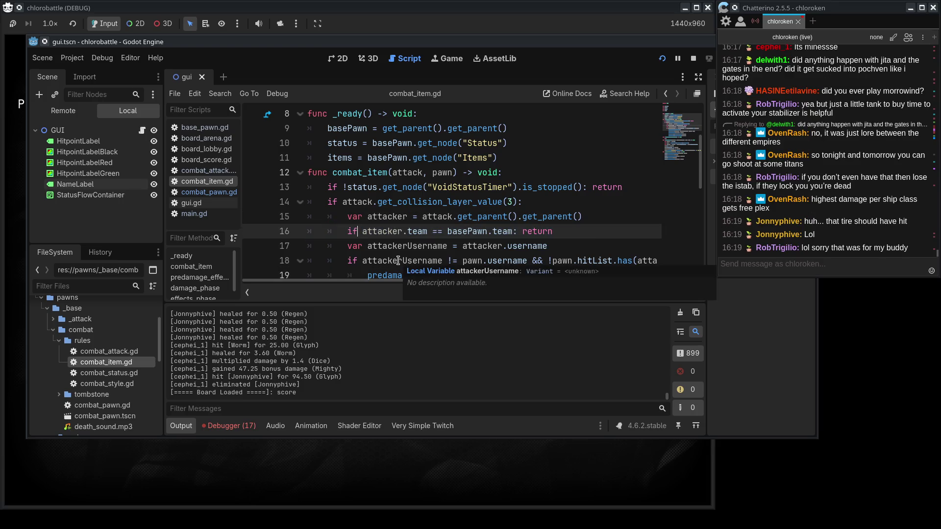
{"action": "left_click", "coordinate": [485, 231], "text": "ctrl"}
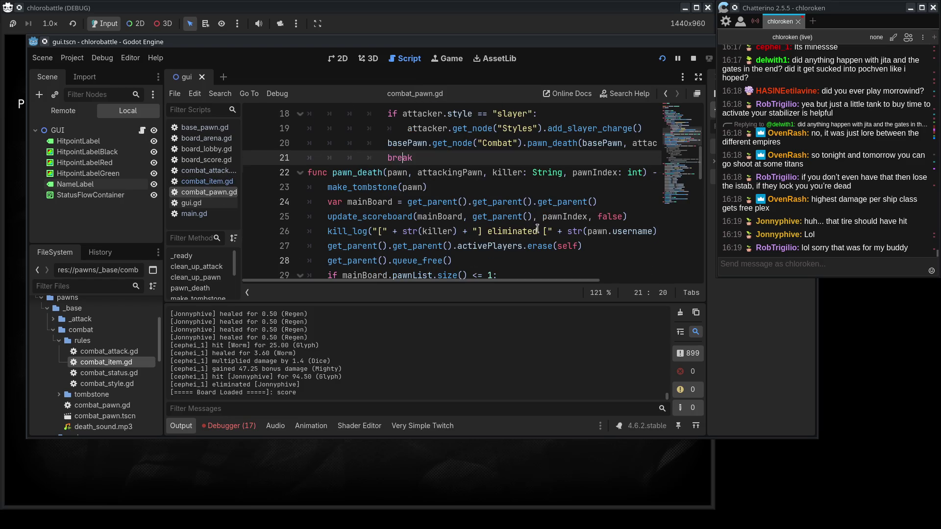
{"action": "scroll", "coordinate": [537, 229], "scroll_direction": "up", "scroll_amount": 6}
{"action": "scroll", "coordinate": [449, 240], "scroll_direction": "down", "scroll_amount": 4}
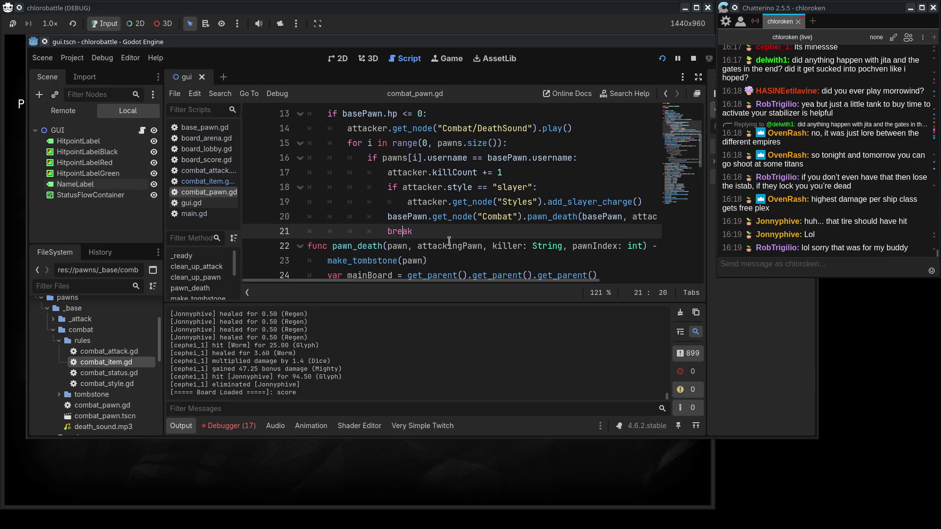
{"action": "scroll", "coordinate": [449, 241], "scroll_direction": "down", "scroll_amount": 3}
{"action": "left_click", "coordinate": [203, 171]}
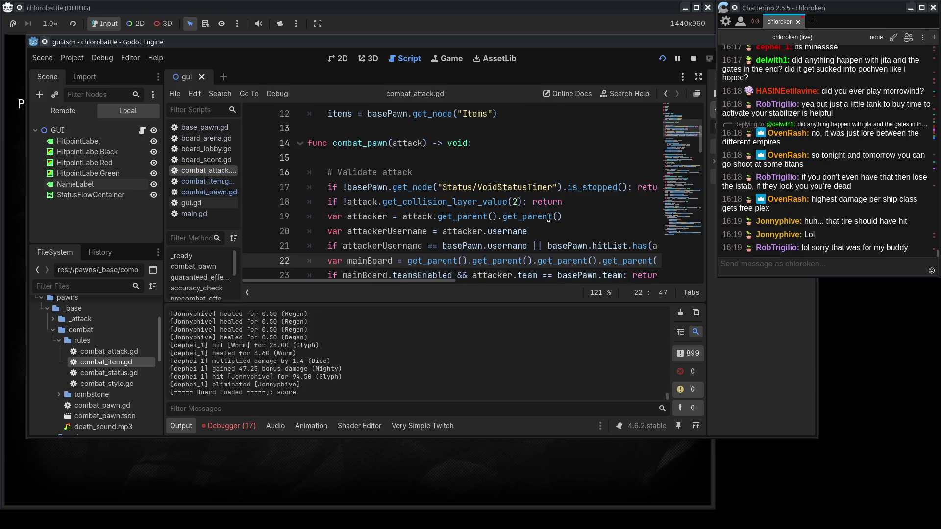
{"action": "scroll", "coordinate": [399, 252], "scroll_direction": "down", "scroll_amount": 2}
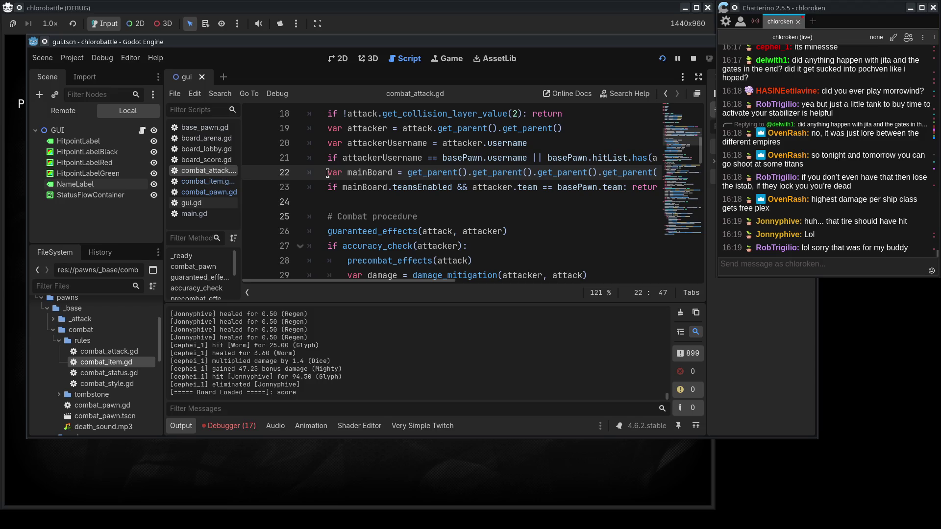
{"action": "left_click_drag", "start_coordinate": [327, 174], "coordinate": [448, 185]}
{"action": "left_click", "coordinate": [205, 192]}
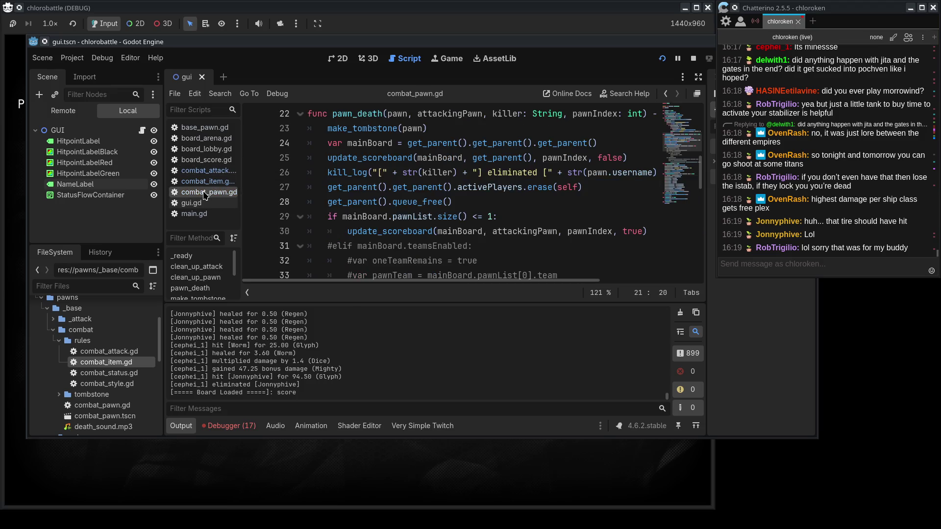
{"action": "left_click", "coordinate": [223, 182]}
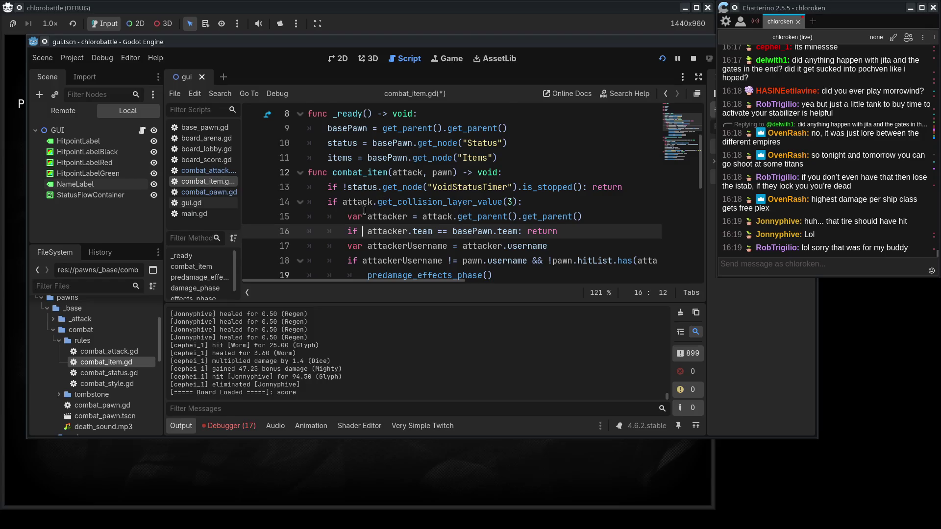
Replace line 16 of combat_item.gd with the indented mainBoard/teamsEnabled check and save the file
{"action": "scroll", "coordinate": [364, 210], "scroll_direction": "down", "scroll_amount": 1}
{"action": "key", "text": "ctrl+v"}
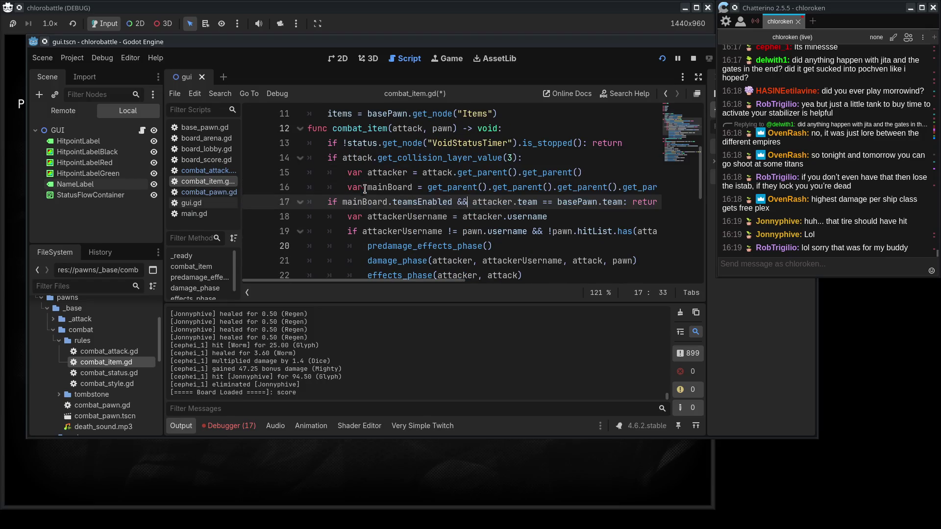
{"action": "left_click", "coordinate": [328, 201]}
{"action": "key", "text": "Tab"}
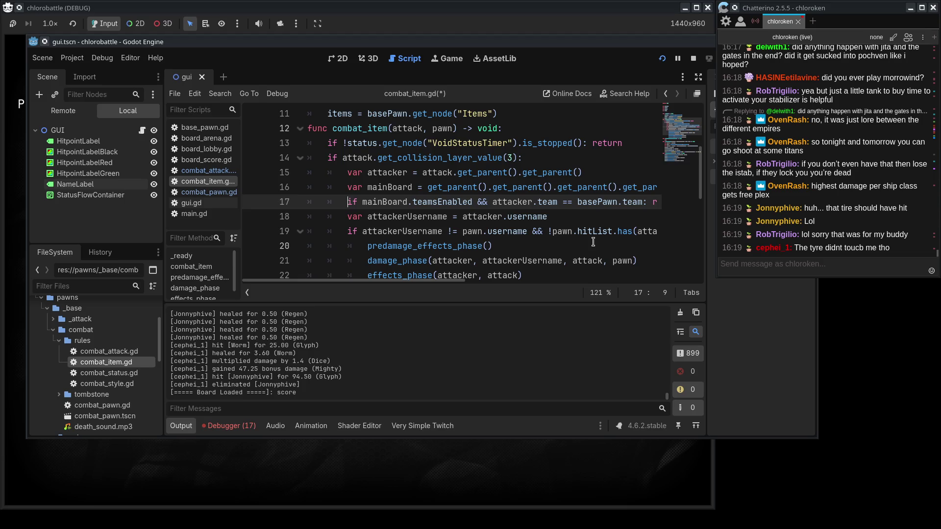
{"action": "left_click", "coordinate": [591, 243]}
{"action": "left_click", "coordinate": [362, 201]}
{"action": "mouse_move", "coordinate": [356, 282]}
{"action": "left_mouse_down"}
{"action": "mouse_move", "coordinate": [414, 281]}
{"action": "mouse_move", "coordinate": [355, 281]}
{"action": "left_mouse_up"}
{"action": "left_click", "coordinate": [539, 216]}
{"action": "key", "text": "ctrl+s"}
{"action": "key", "text": "alt+Tab"}
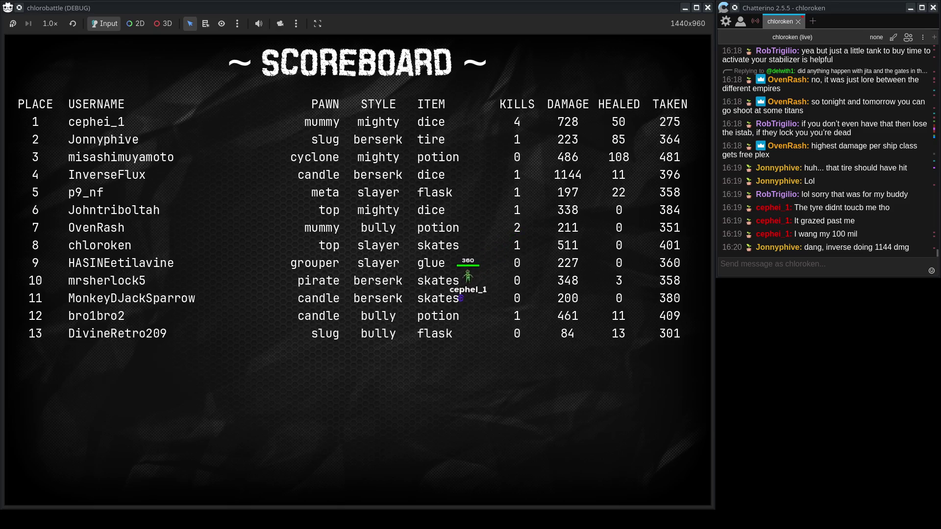
Relaunch the project with F5 to test the combat_item.gd fix
{"action": "key", "text": "F5"}
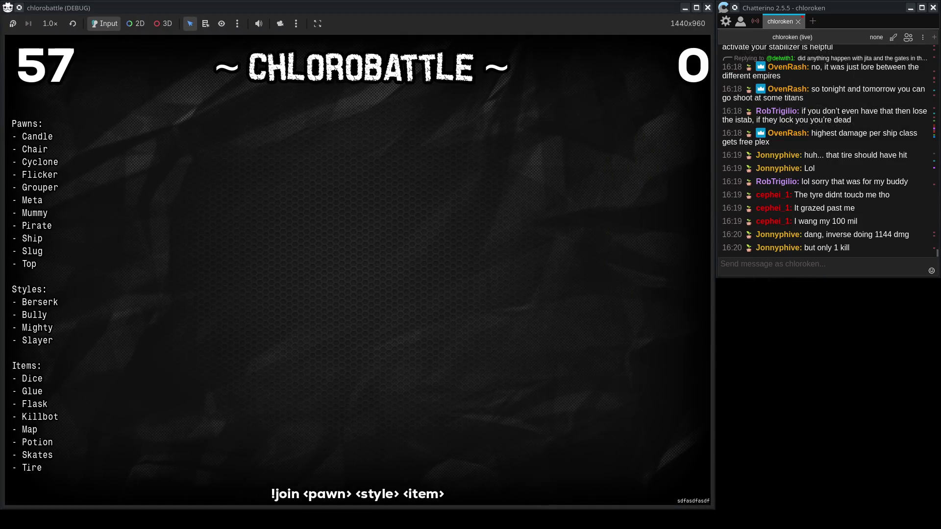
Send '!join grouper mighty dice' in chat to enter the new lobby
{"action": "left_click", "coordinate": [805, 267]}
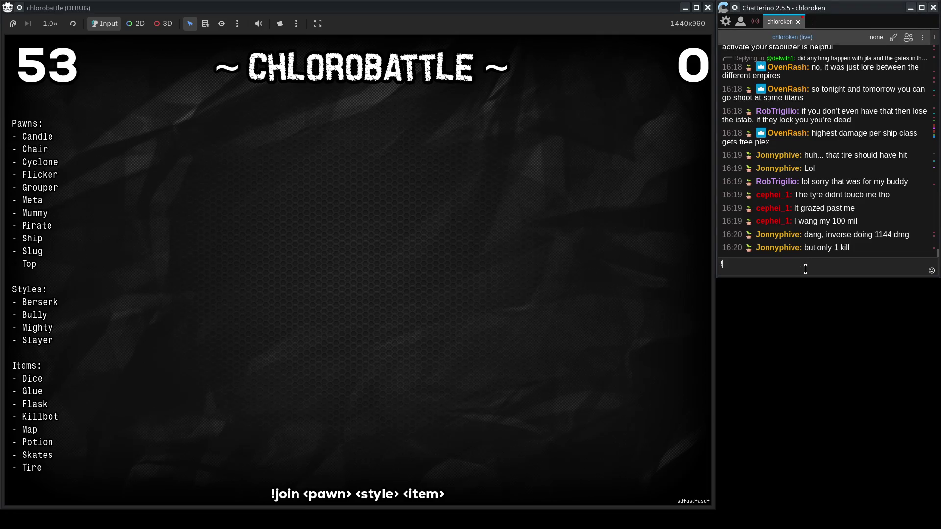
{"action": "type", "text": "join grouper mi"}
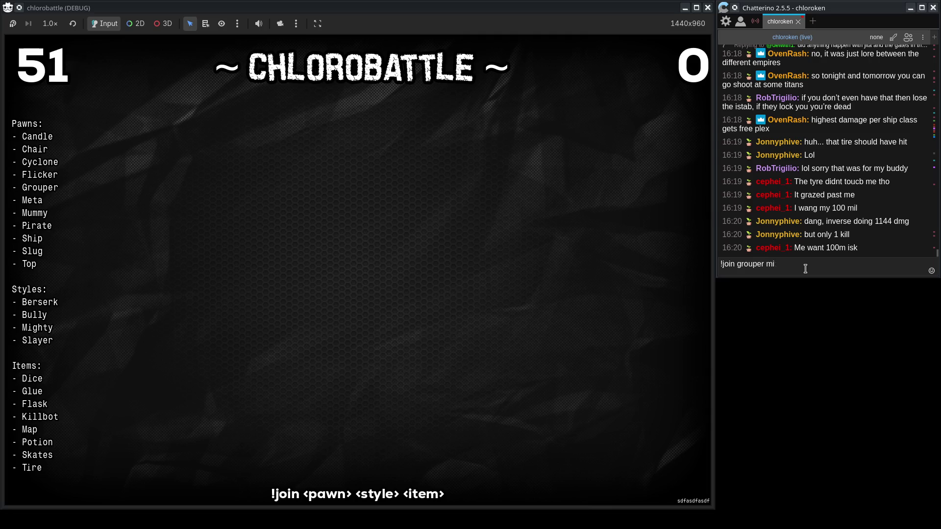
{"action": "type", "text": "ce"}
{"action": "key", "text": "Return"}
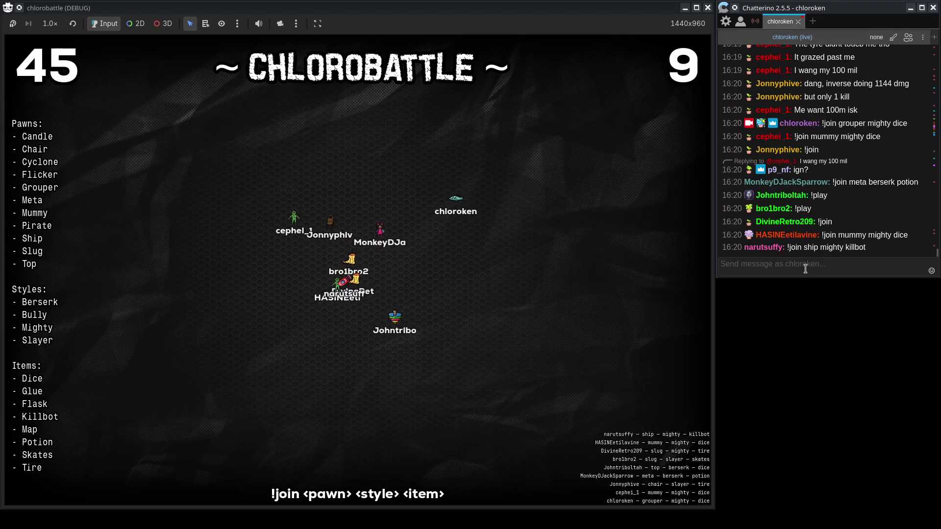
Scroll the chat up to read older messages while the match plays out
{"action": "scroll", "coordinate": [877, 227], "scroll_direction": "up", "scroll_amount": 5}
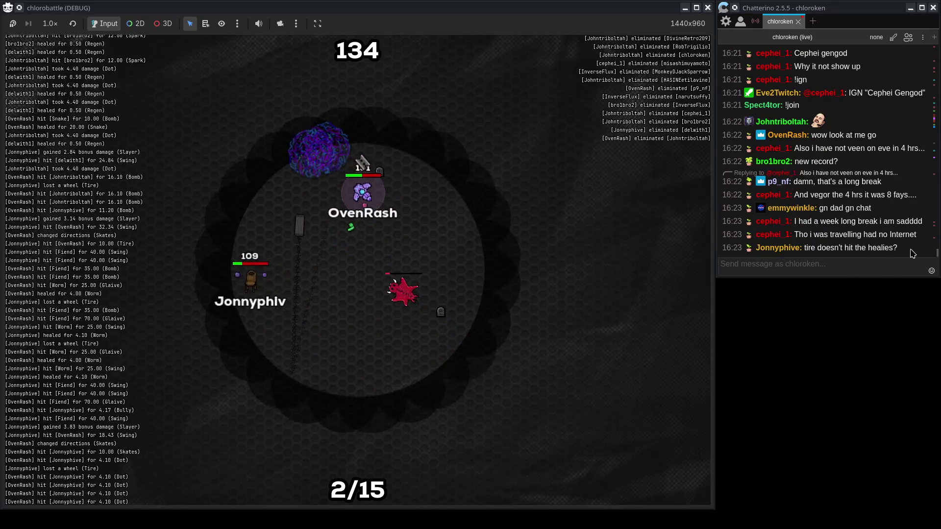
Watch the 15-player match end on its final scoreboard, then restart the game
{"action": "left_click", "coordinate": [820, 263]}
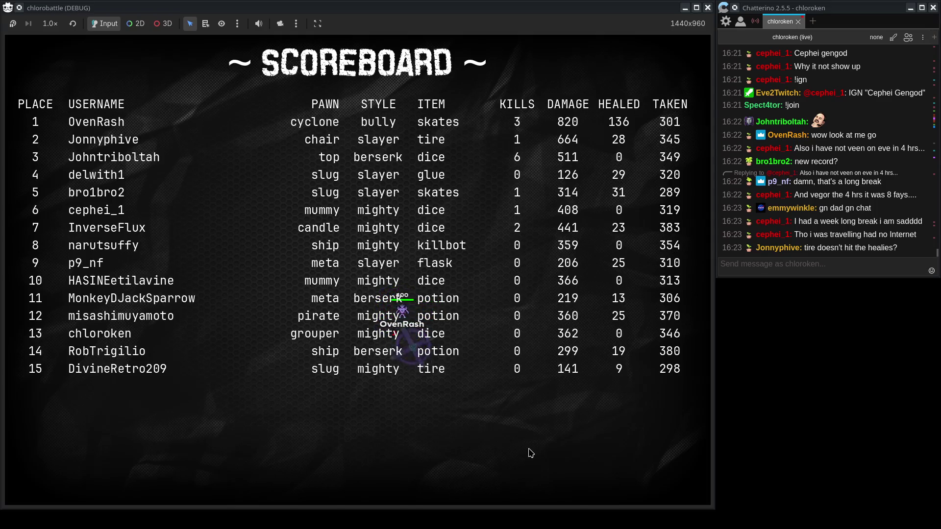
{"action": "left_click", "coordinate": [926, 268]}
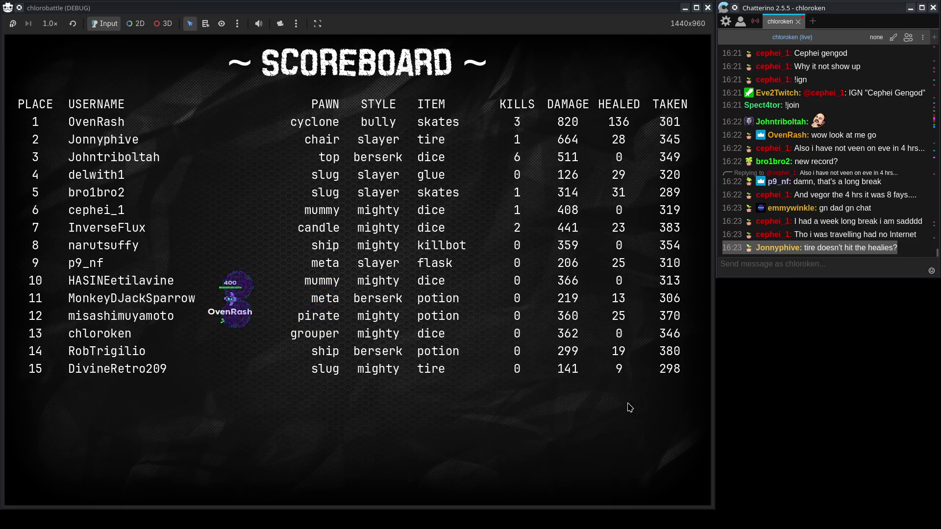
{"action": "left_click", "coordinate": [566, 448]}
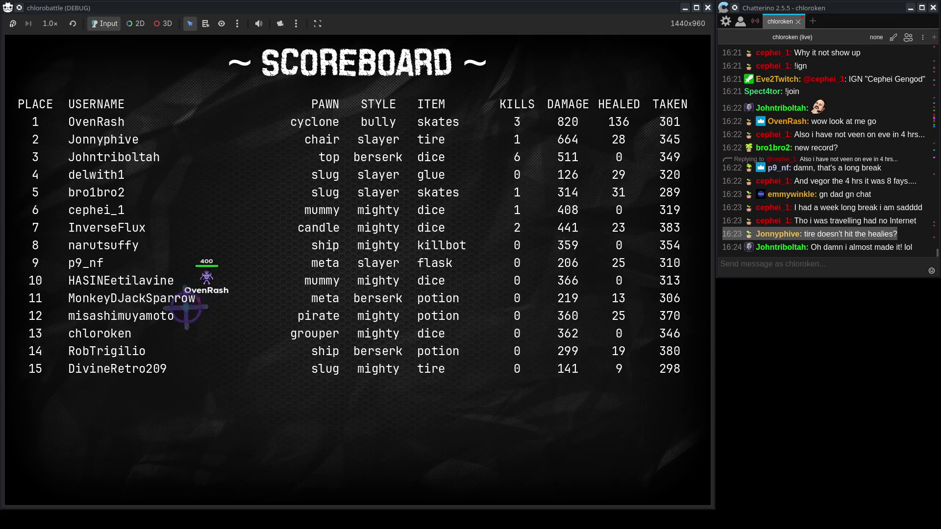
{"action": "key", "text": "F5"}
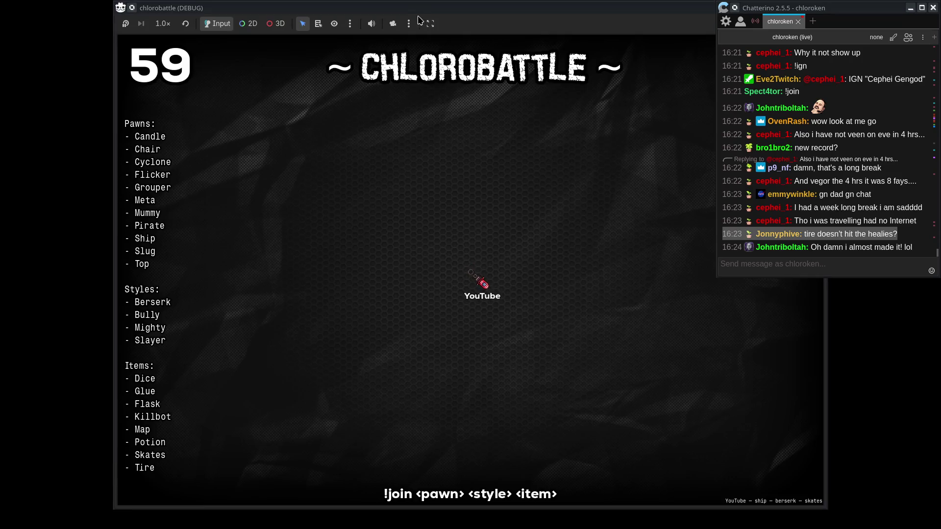
Move the relaunched game window to the screen's left edge and focus the chat window
{"action": "left_click_drag", "start_coordinate": [417, 20], "coordinate": [306, 3]}
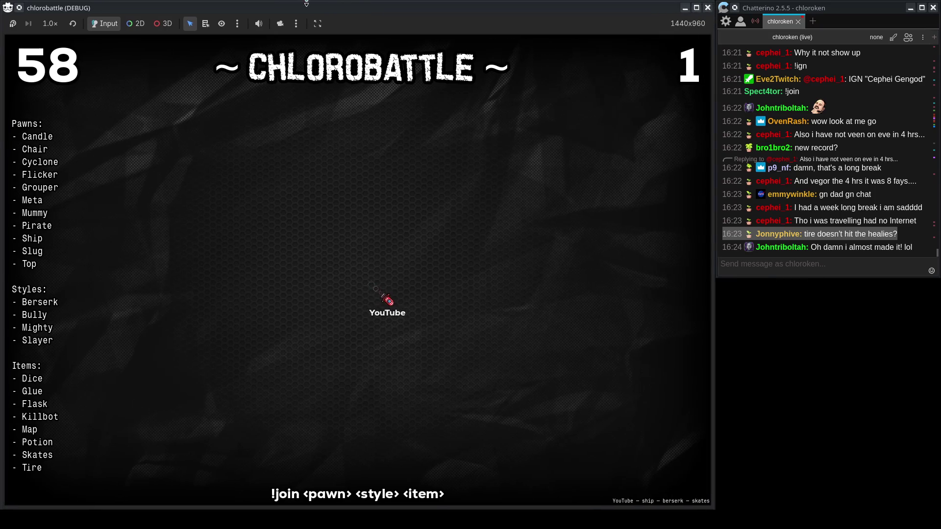
{"action": "left_click", "coordinate": [887, 250]}
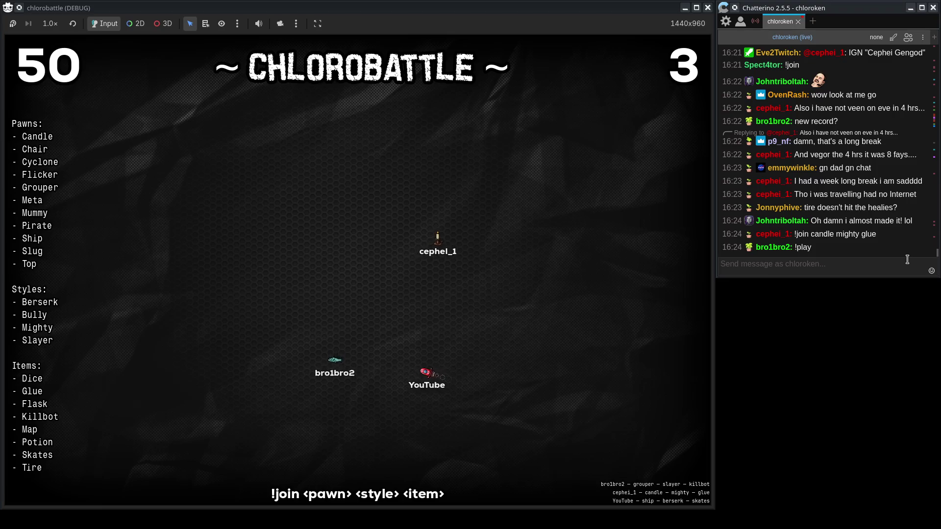
Resend '!play flicker bully skates' from chat history to join the new match
{"action": "key", "text": "Up"}
{"action": "key", "text": "Up"}
{"action": "key", "text": "Up"}
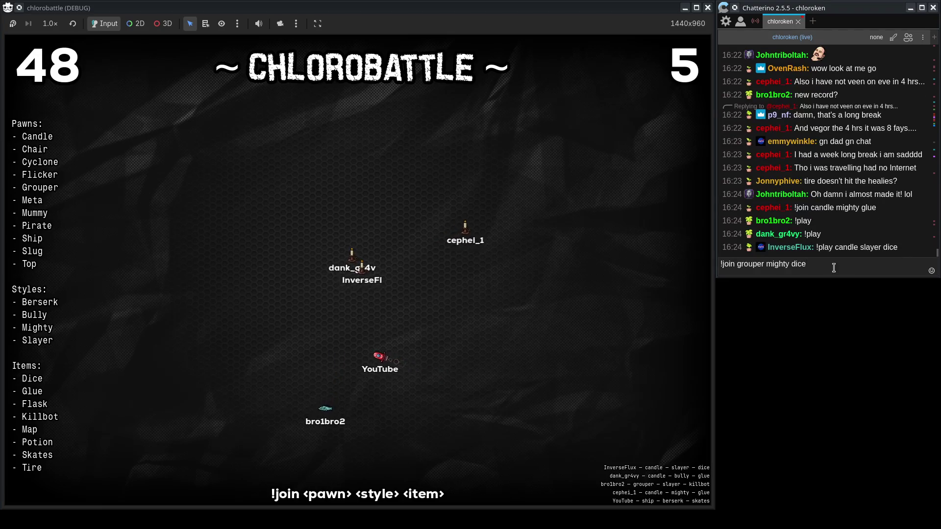
{"action": "key", "text": "Return"}
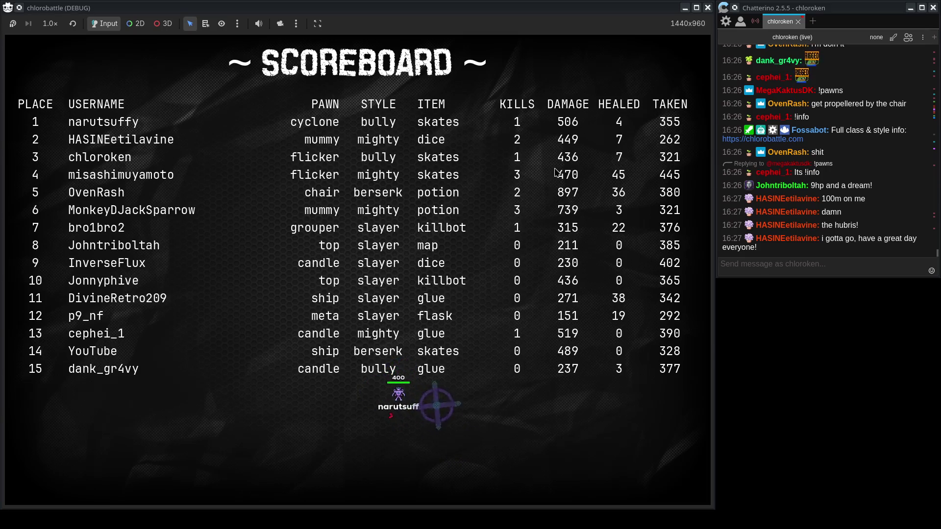
Let the match finish on the 15-player final scoreboard, then focus the chat box
{"action": "left_click", "coordinate": [897, 264]}
Post a :pepe frog emote message in the Chatterino channel chat
{"action": "left_click", "coordinate": [140, 140]}
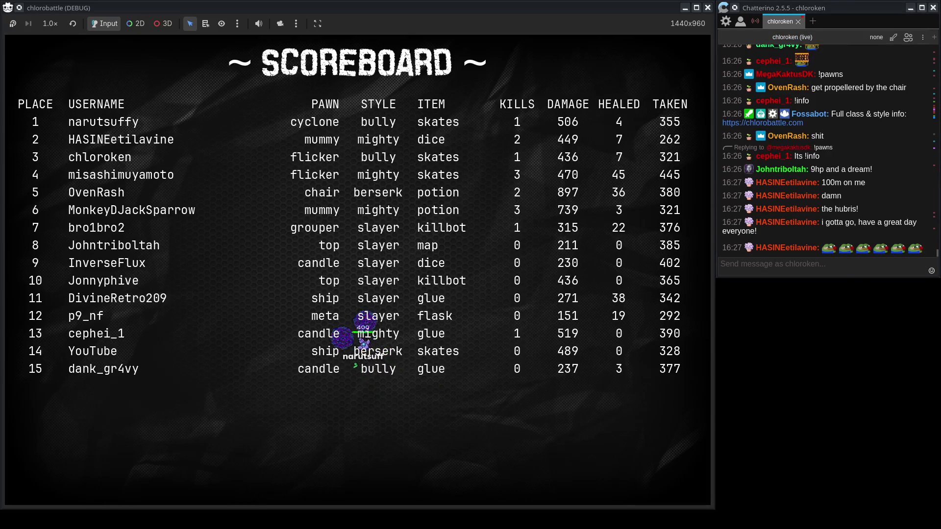
{"action": "left_click", "coordinate": [851, 264]}
{"action": "type", "text": ":pepe"}
{"action": "key", "text": "Tab"}
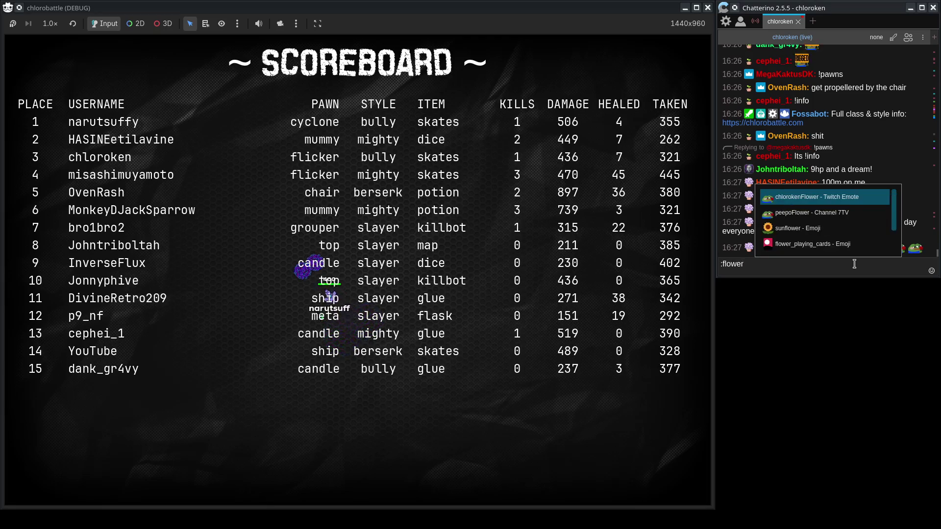
{"action": "key", "text": "Return"}
{"action": "left_click", "coordinate": [354, 357]}
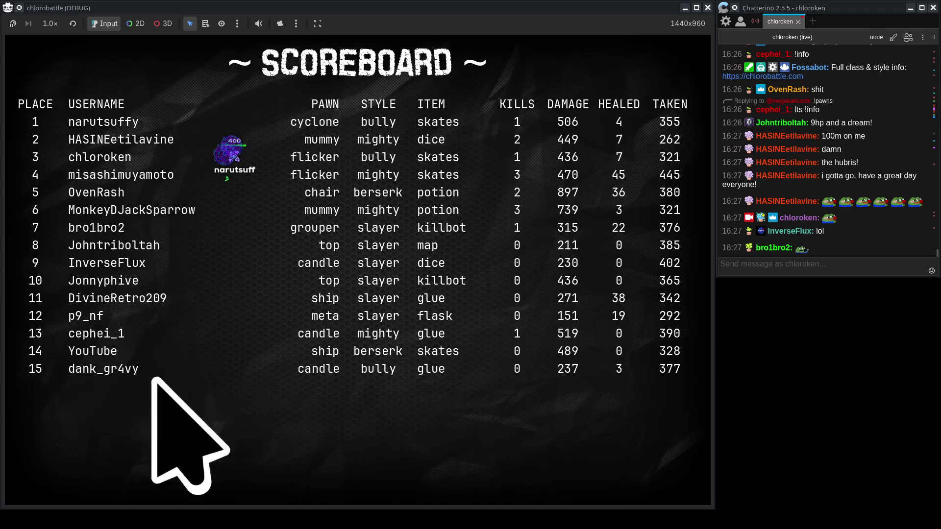
Relaunch the game with F5 and draft '!join candle berserk potion' in chat
{"action": "left_click", "coordinate": [708, 8]}
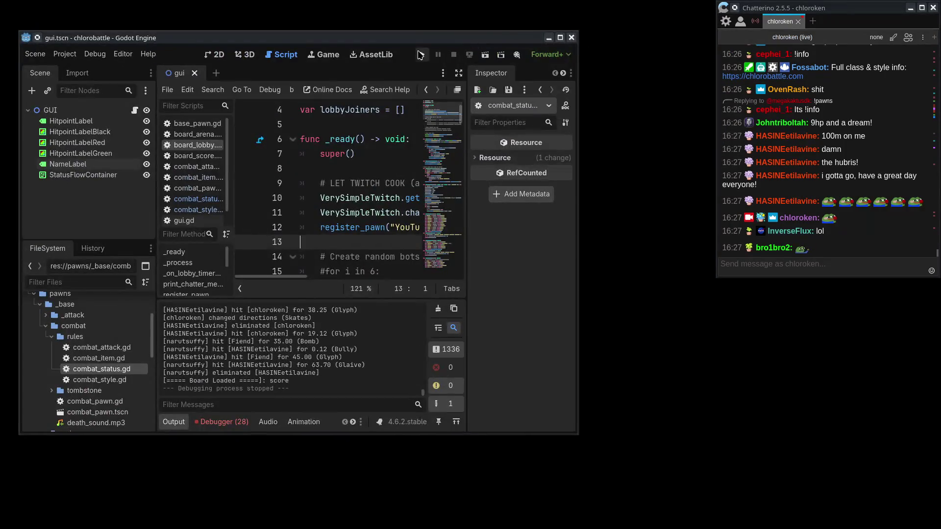
{"action": "key", "text": "F5"}
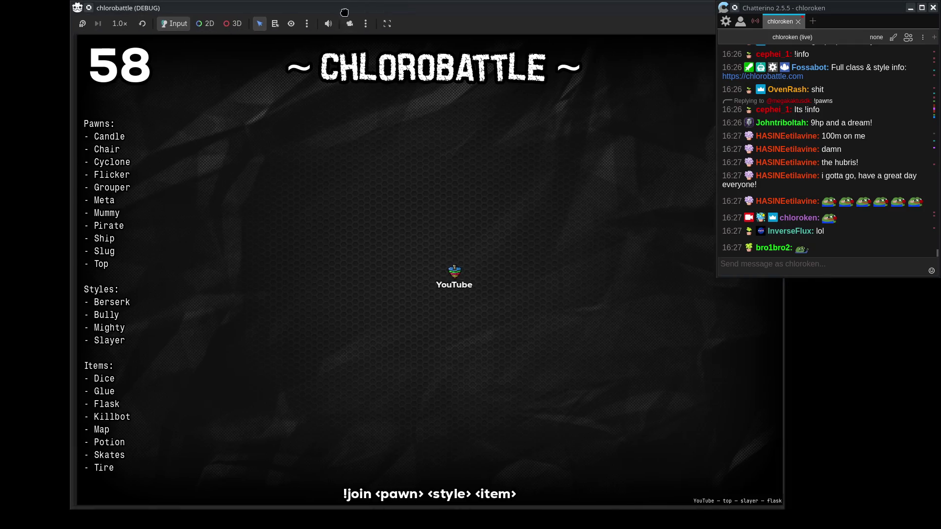
{"action": "left_click", "coordinate": [802, 266]}
{"action": "type", "text": "!join candle"}
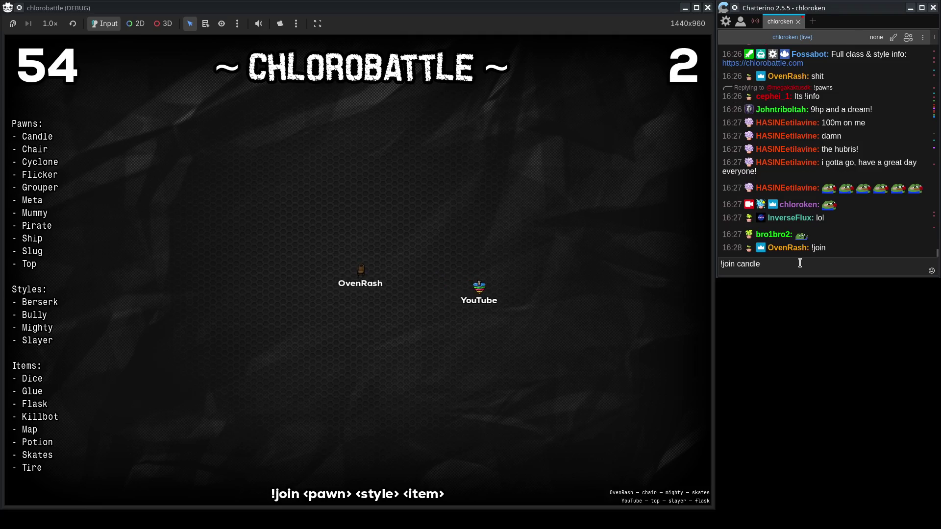
{"action": "type", "text": " berserk"}
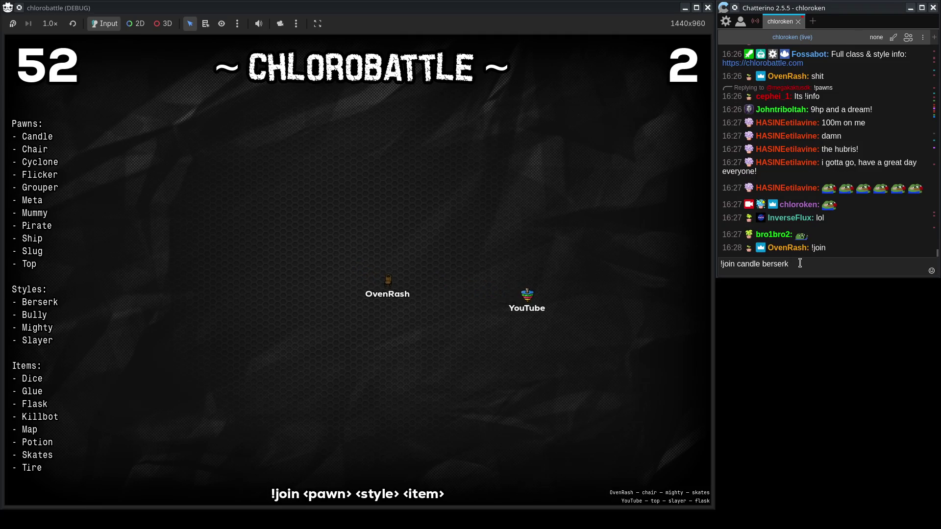
{"action": "type", "text": "illbo"}
{"action": "key", "text": "BackSpace"}
{"action": "key", "text": "BackSpace"}
{"action": "key", "text": "BackSpace"}
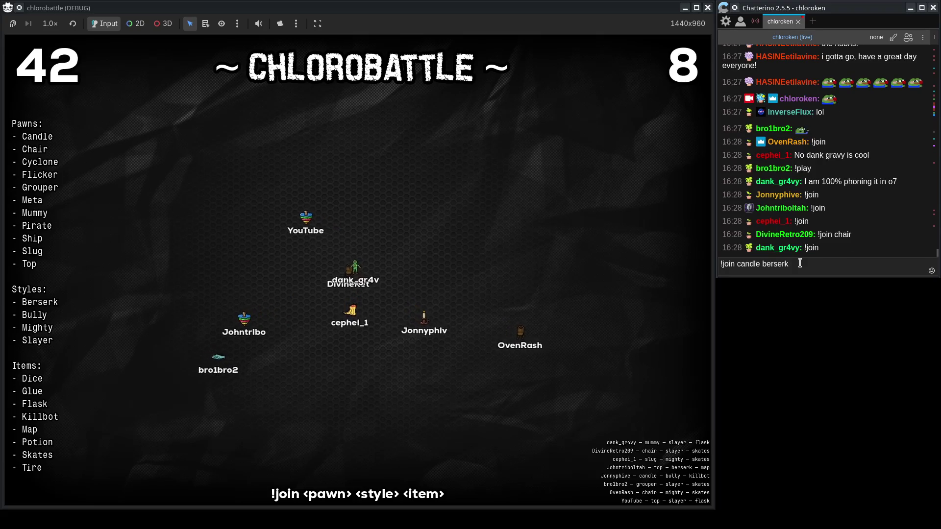
{"action": "type", "text": "potion"}
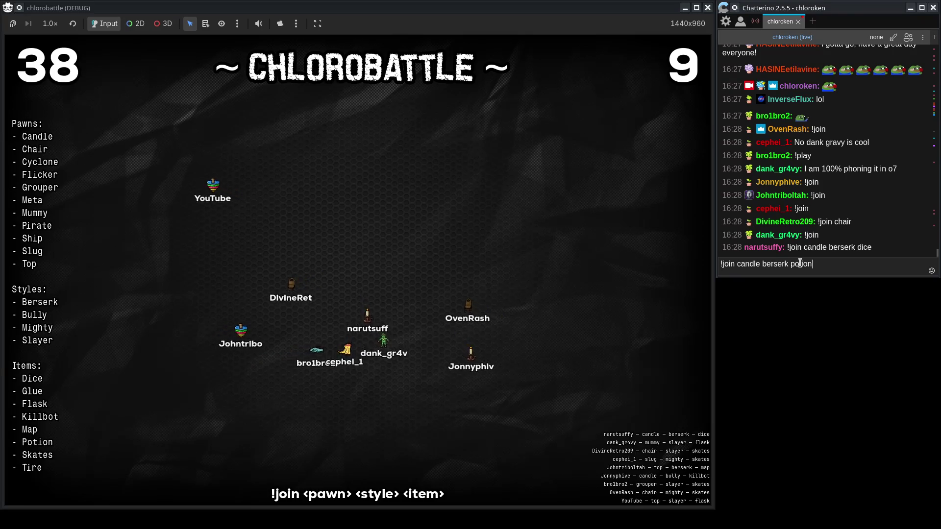
Send '!join candle berserk potion' to join the new 16-player match
{"action": "key", "text": "Return"}
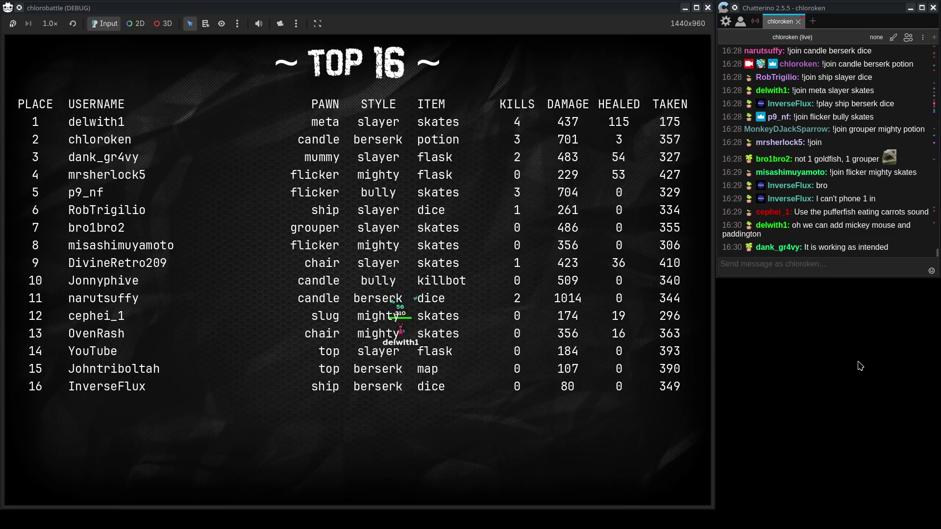
{"action": "key", "text": "alt+Tab"}
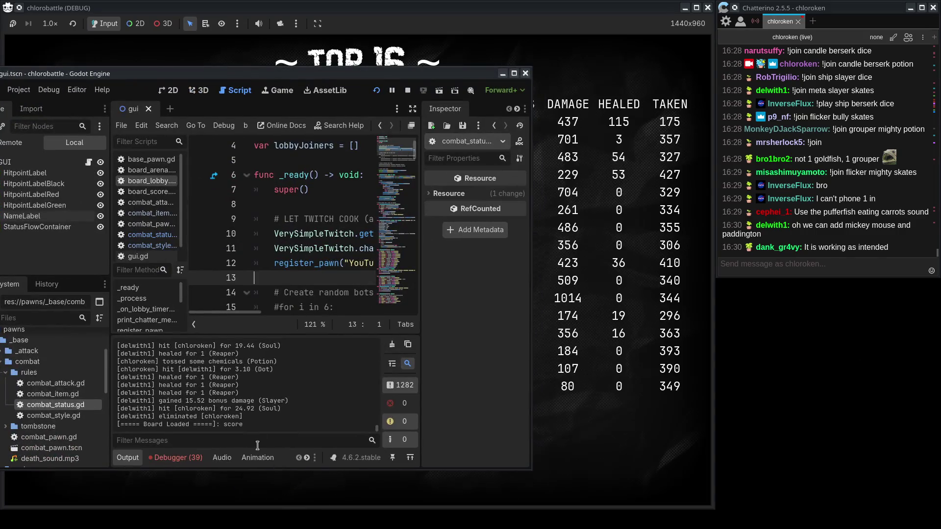
{"action": "left_click_drag", "start_coordinate": [240, 409], "coordinate": [258, 416]}
{"action": "left_click", "coordinate": [261, 409]}
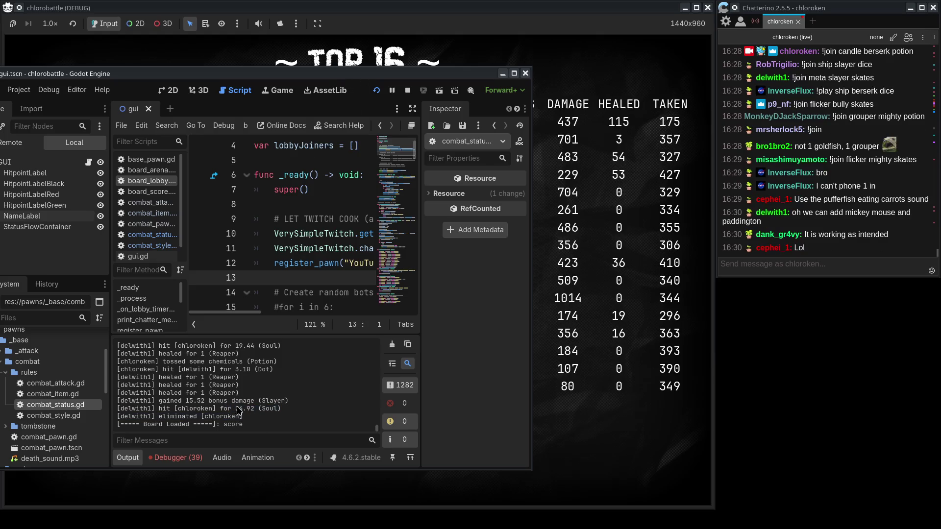
{"action": "key", "text": "alt+Tab"}
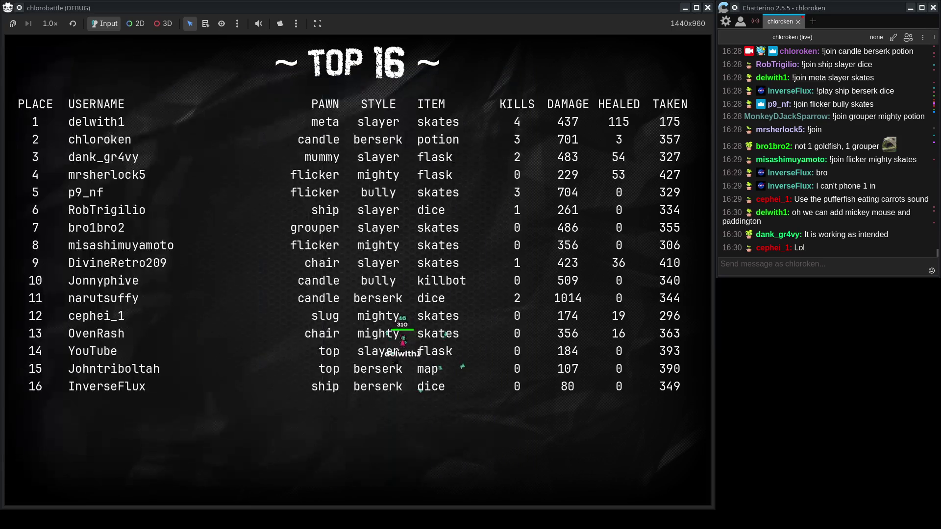